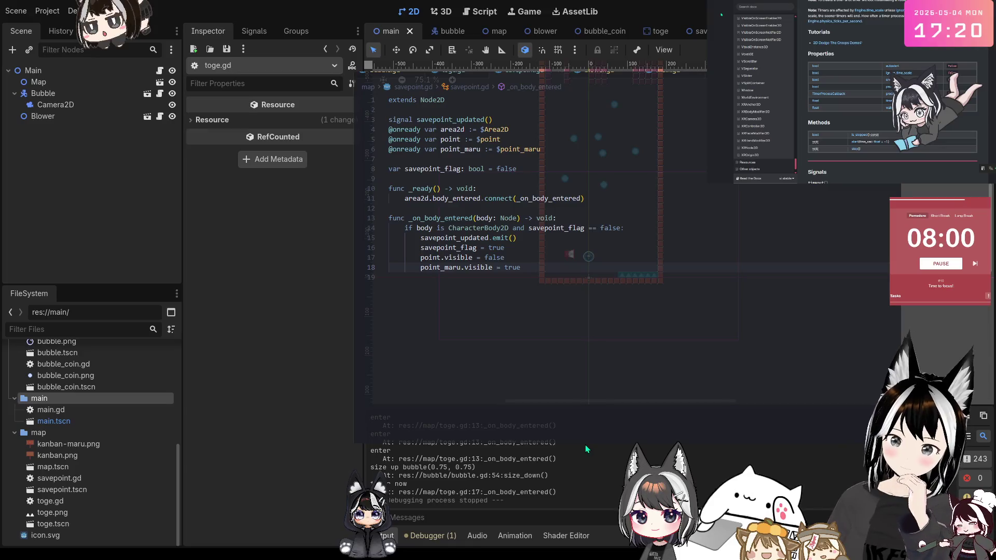
# - Select the main folder, open and cancel Create New Node twice, then switch to YouTube
pyautogui.click(114, 419)
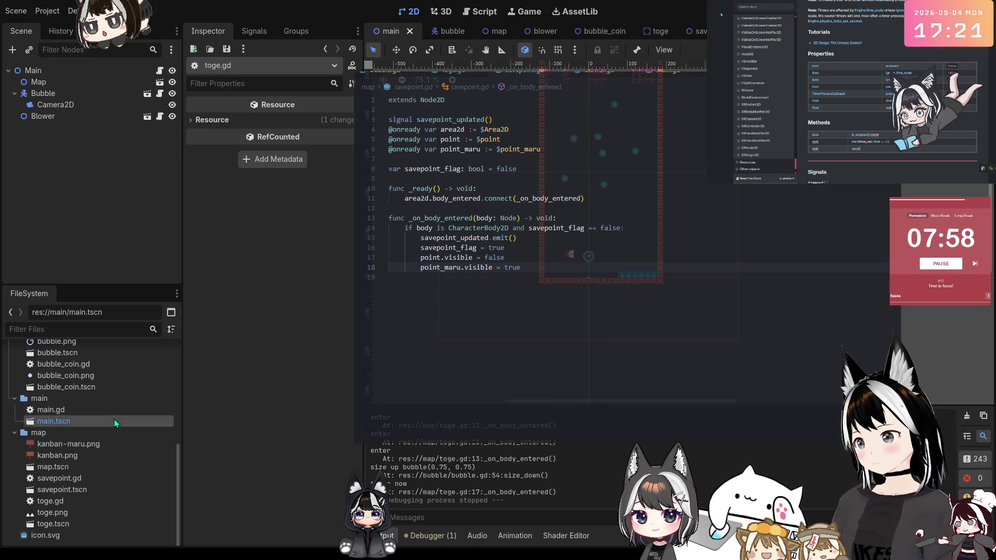
pyautogui.click(113, 398)
pyautogui.hotkey('ctrl', 'a')
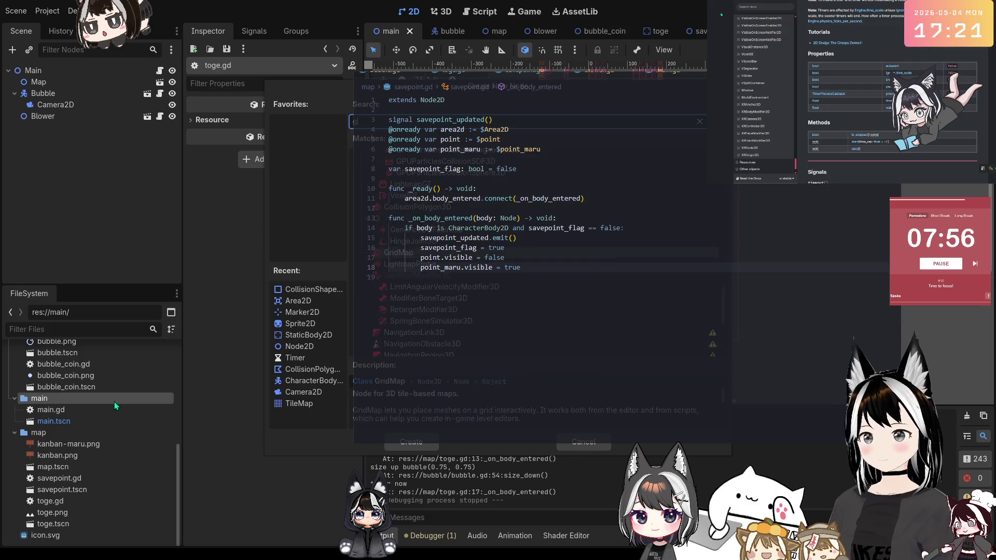
pyautogui.press('Escape')
pyautogui.hotkey('ctrl', 'a')
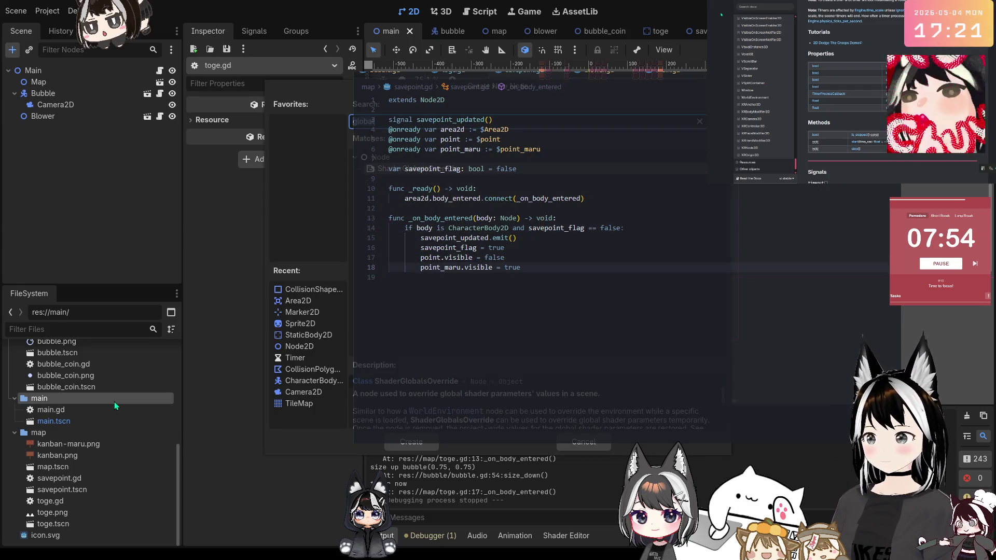
pyautogui.press('Escape')
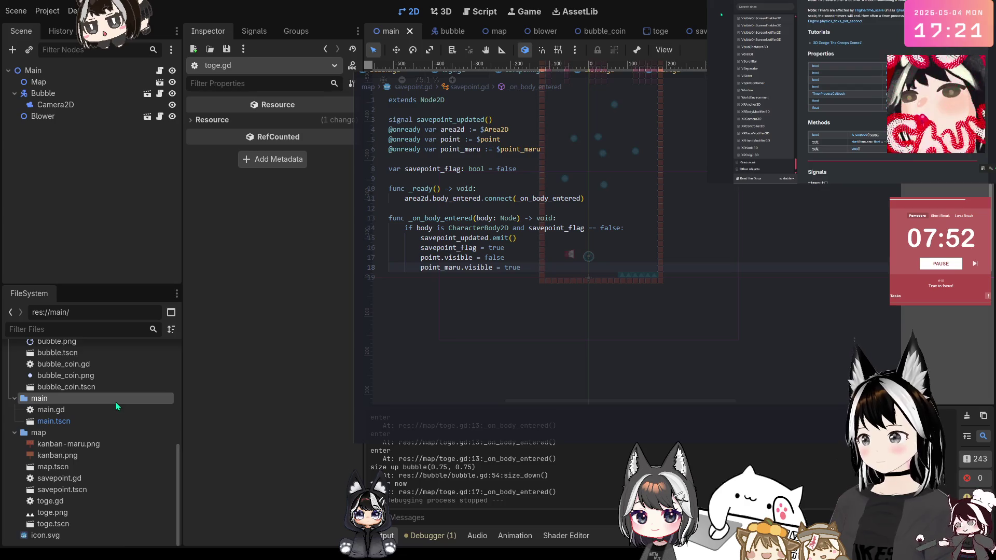
pyautogui.rightClick(115, 402)
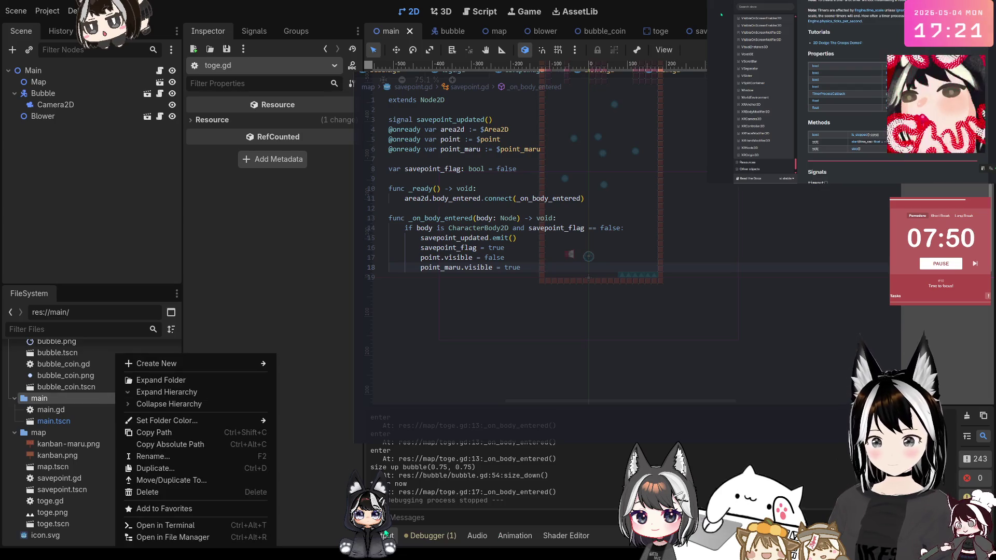
pyautogui.hotkey('alt', 'Tab')
# - Skip to the next YouTube video, hiding and restoring the browser window along the way
pyautogui.moveTo(848, 126)
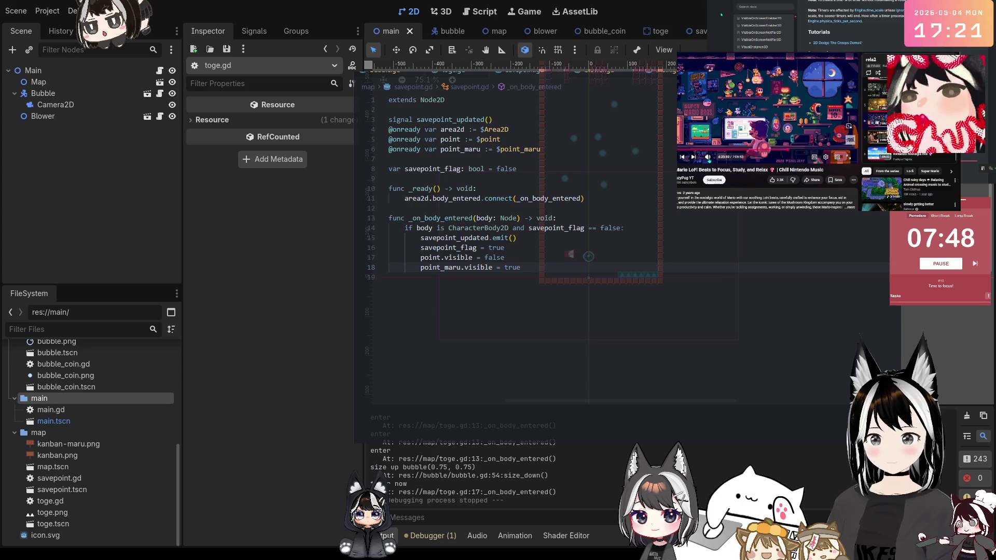
pyautogui.click(693, 156)
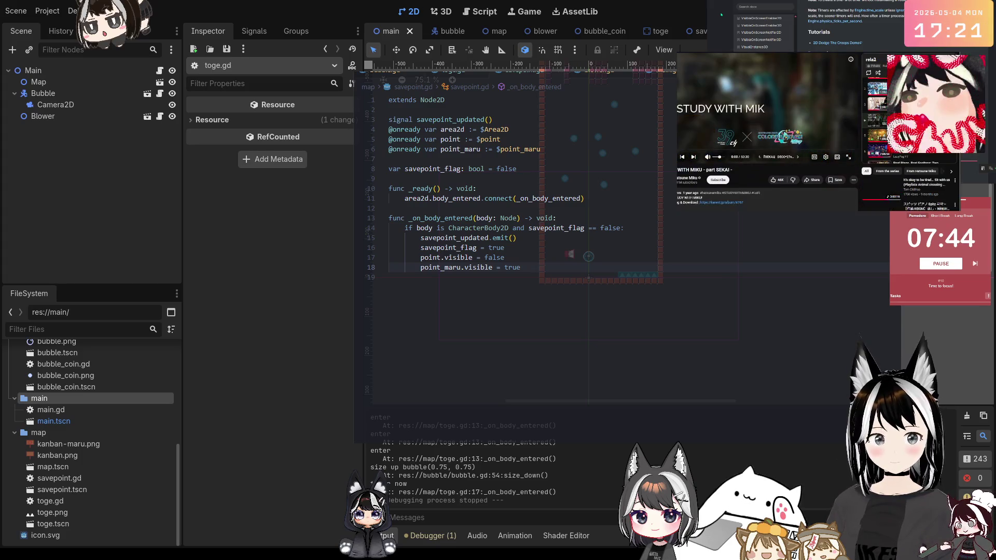
pyautogui.click(675, 121)
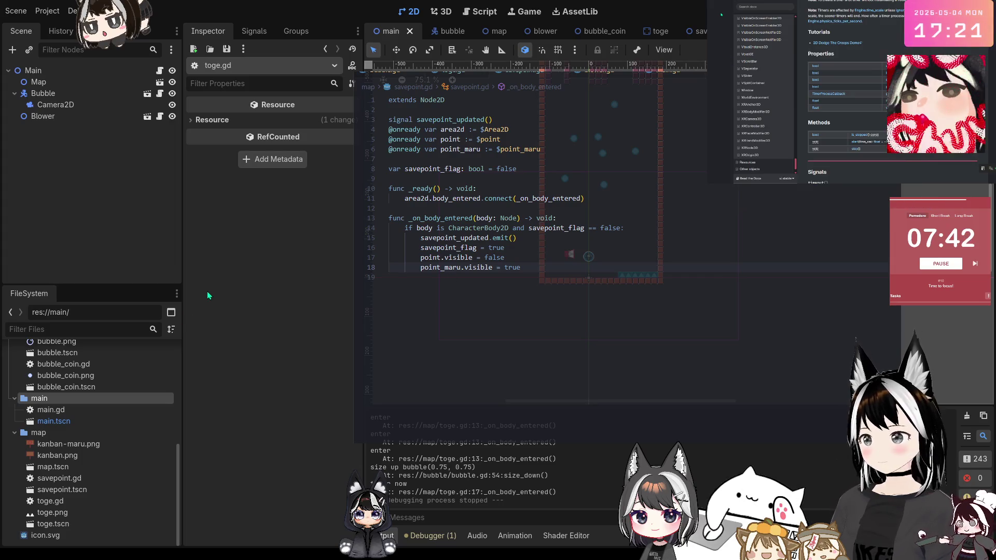
pyautogui.click(325, 555)
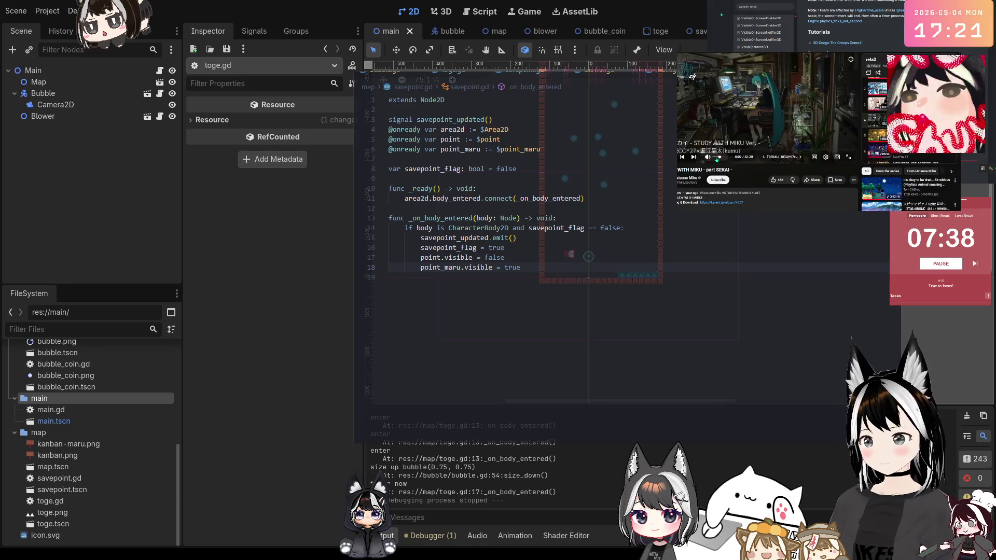
pyautogui.click(605, 257)
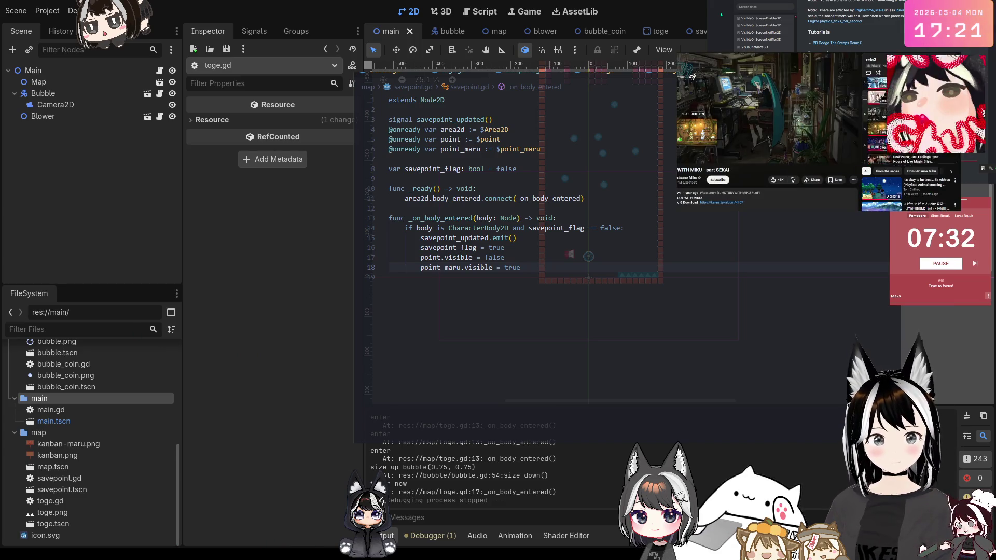
# - Scroll the suggested videos, open one video's Save to playlist dialog, then minimise the browser
pyautogui.scroll(-10, 900, 190)
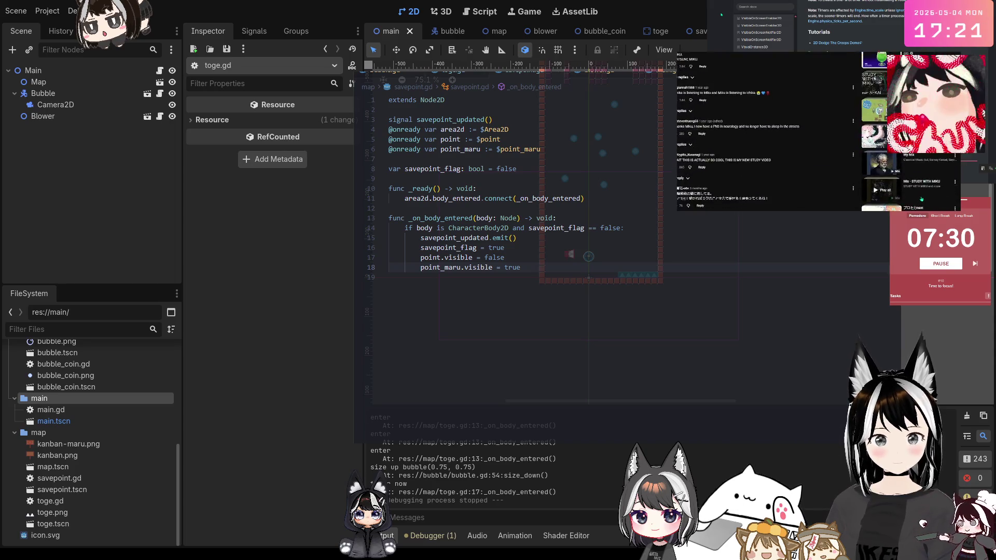
pyautogui.scroll(-5, 900, 190)
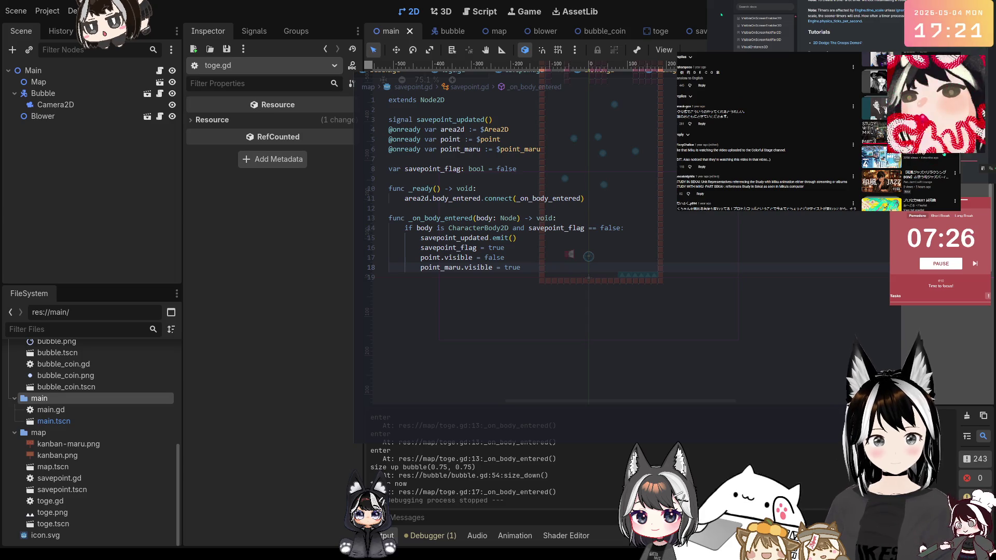
pyautogui.scroll(-5, 942, 175)
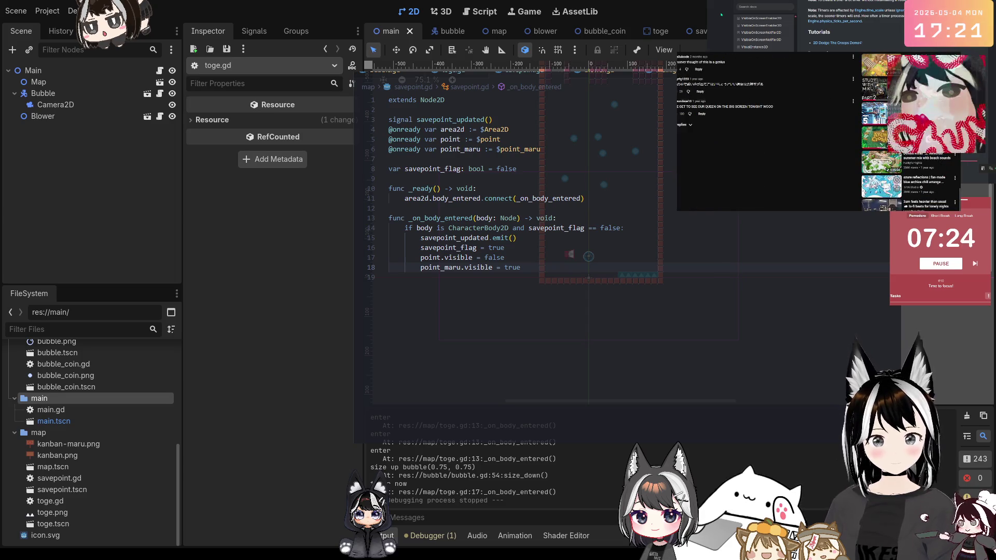
pyautogui.click(955, 178)
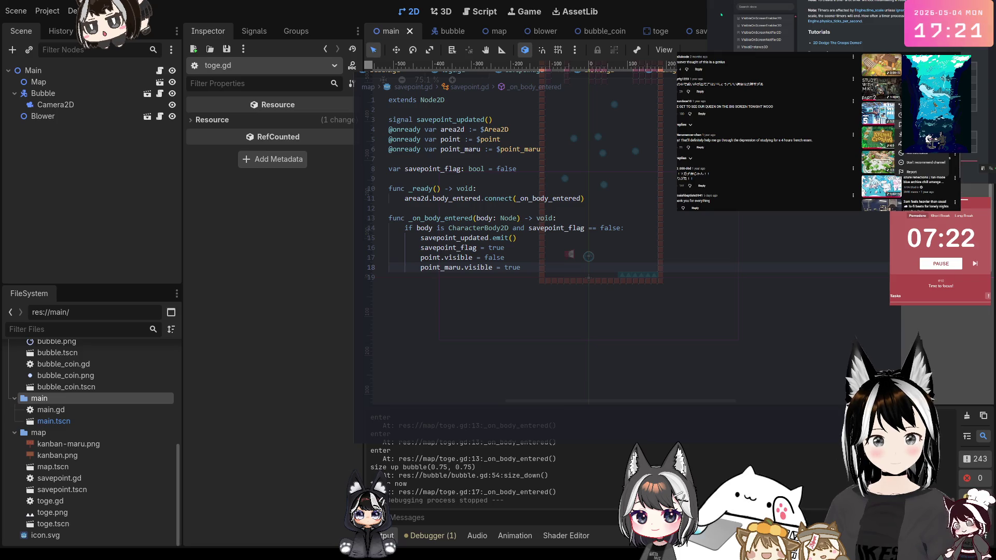
pyautogui.click(928, 124)
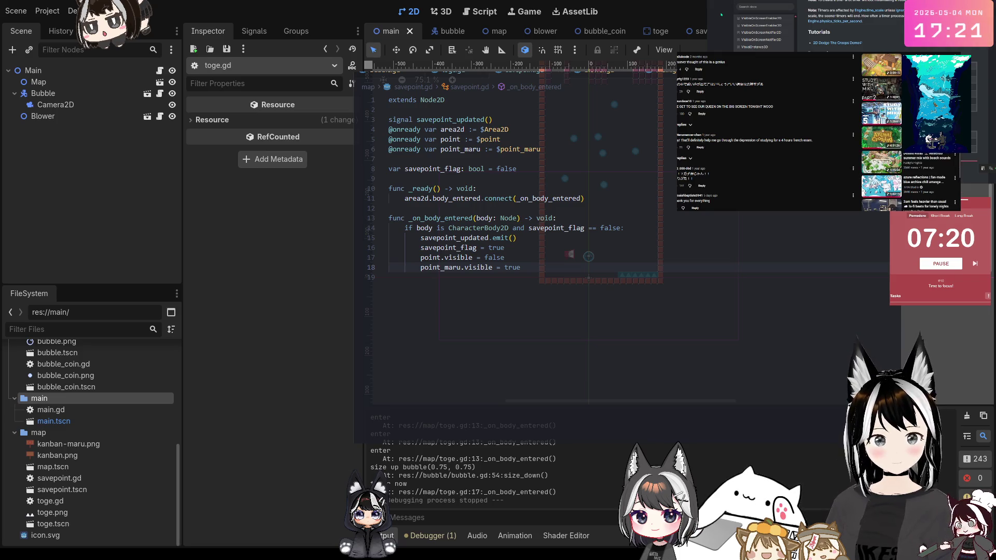
pyautogui.click(319, 232)
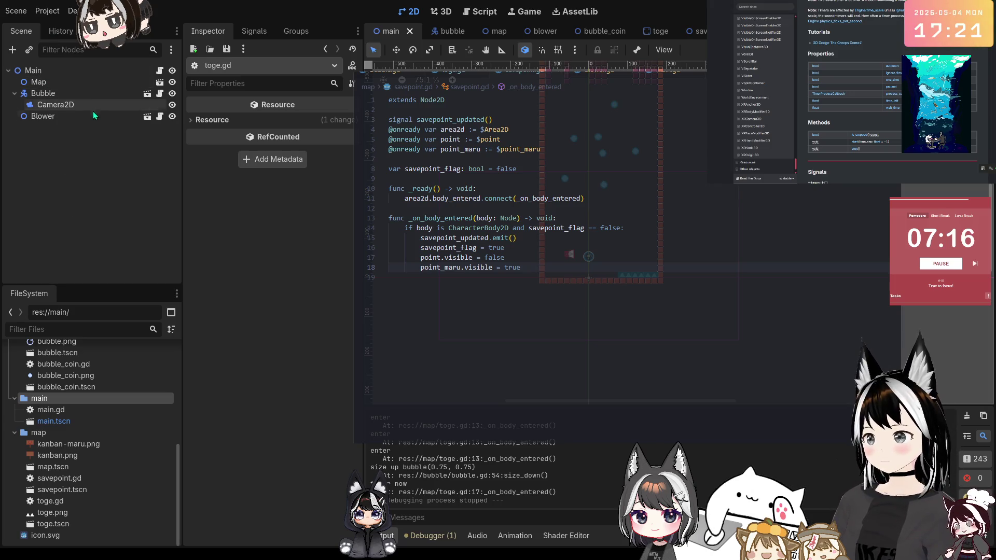
# - Zoom the 2D viewport to about 285% on the brick walls, then bring up the quick-open list
pyautogui.scroll(5, 632, 259)
pyautogui.scroll(-5, 646, 253)
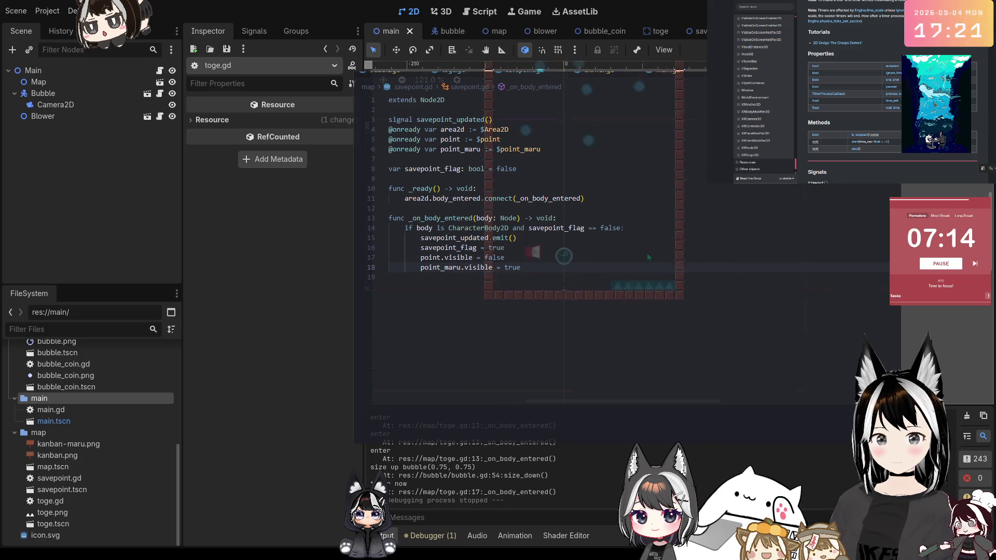
pyautogui.scroll(-2, 600, 326)
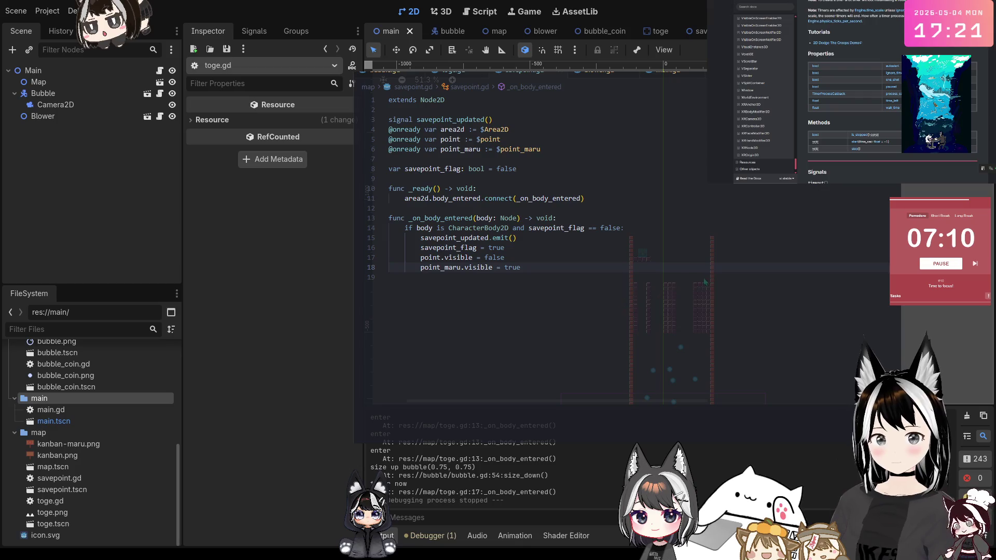
pyautogui.scroll(18, 530, 260)
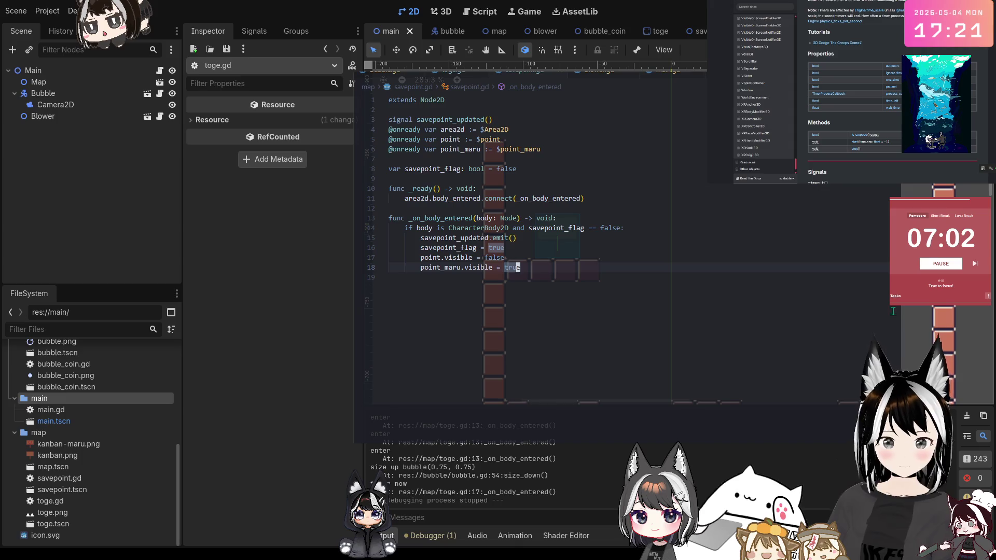
pyautogui.hotkey('ctrl', 'p')
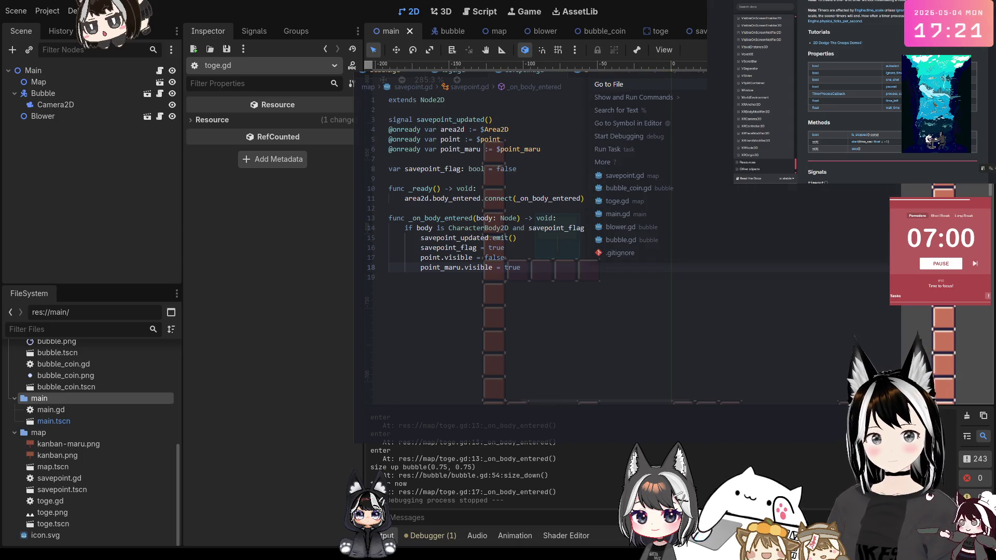
# - Dismiss the quick-open file list and return to the script
pyautogui.click(394, 277)
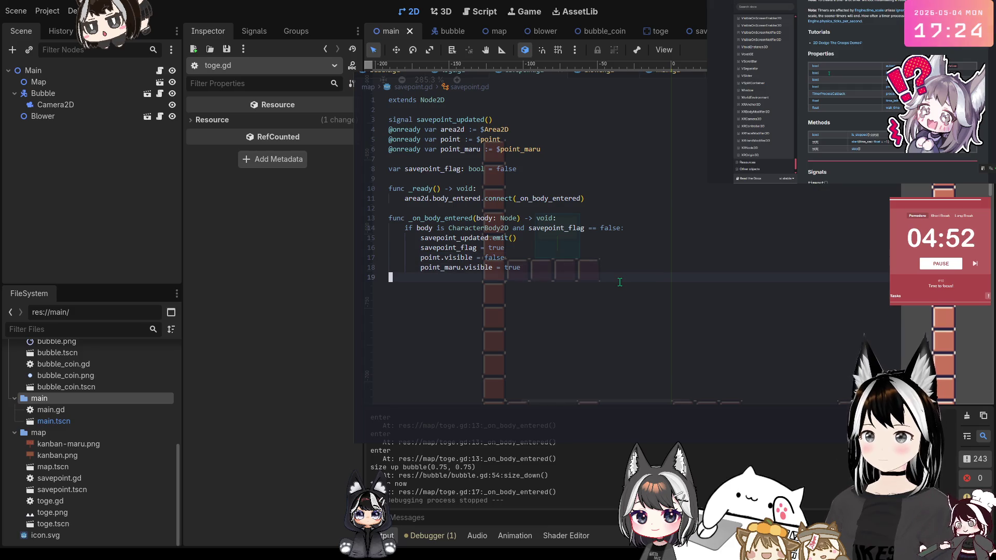
# - From the main folder's context menu, create the script res://main/game_manager.gd
pyautogui.rightClick(75, 398)
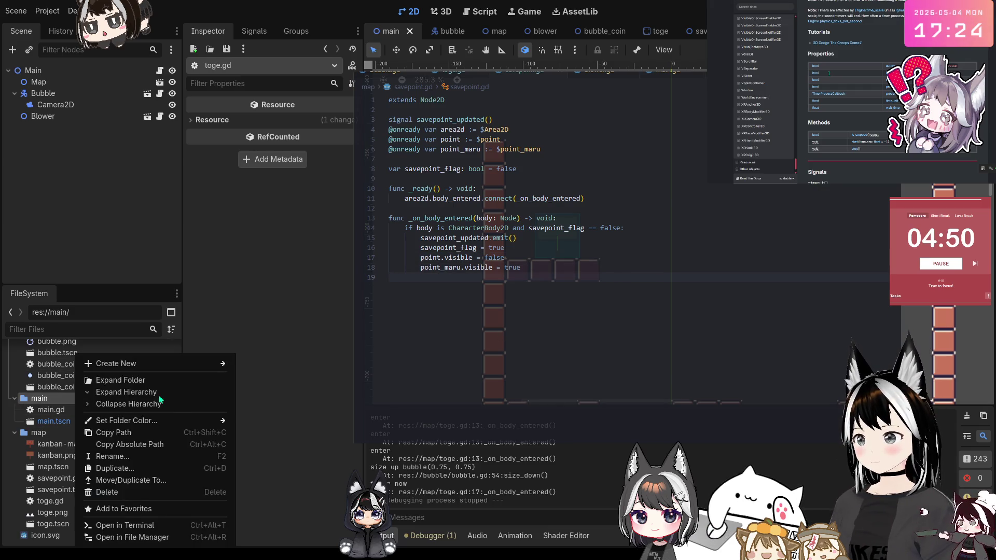
pyautogui.moveTo(203, 367)
pyautogui.click(285, 392)
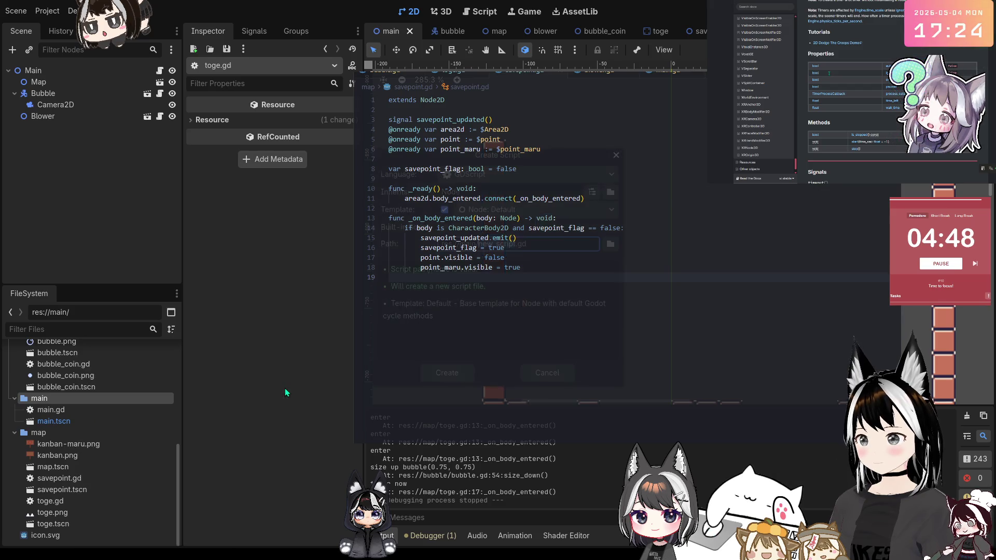
pyautogui.press('BackSpace')
pyautogui.write('lobal')
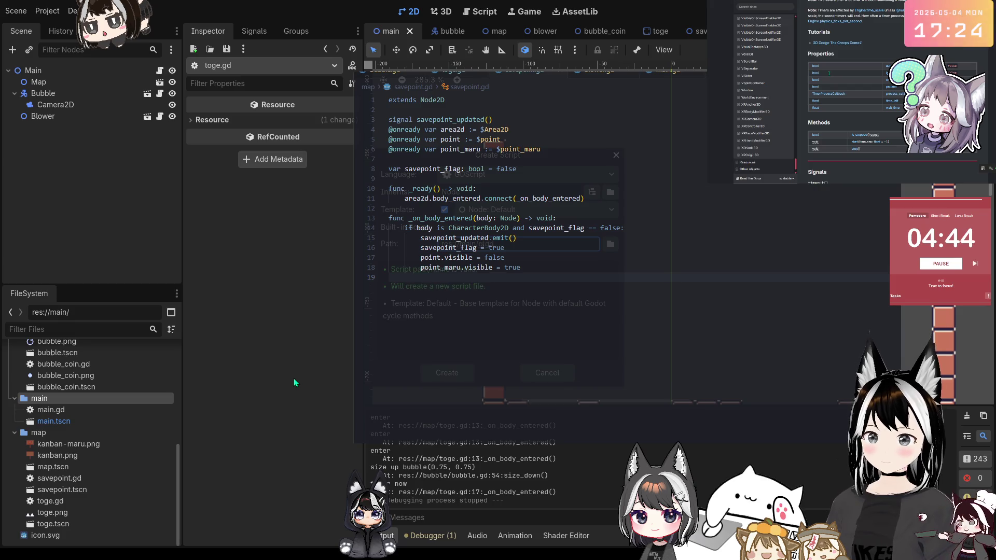
pyautogui.write('_manager')
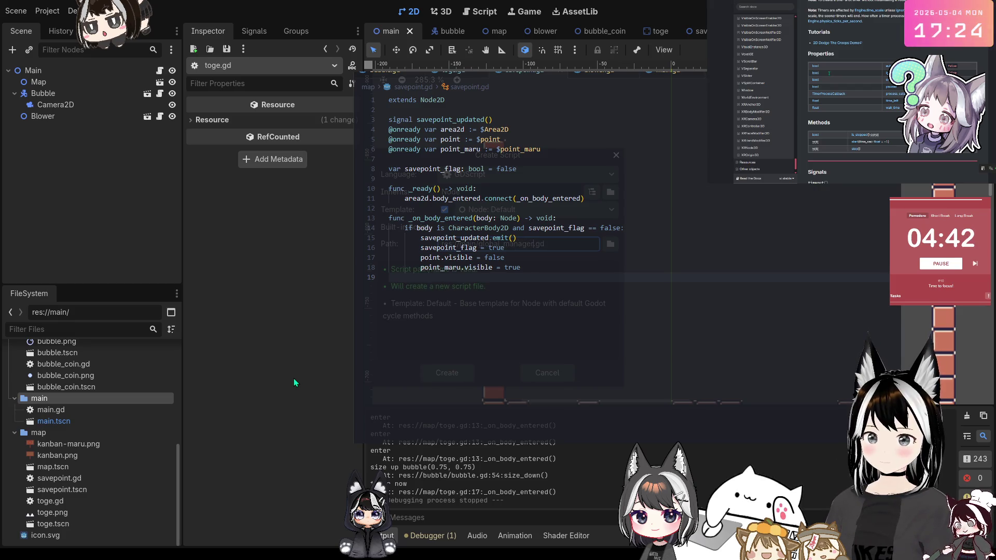
pyautogui.press('BackSpace')
pyautogui.press('BackSpace')
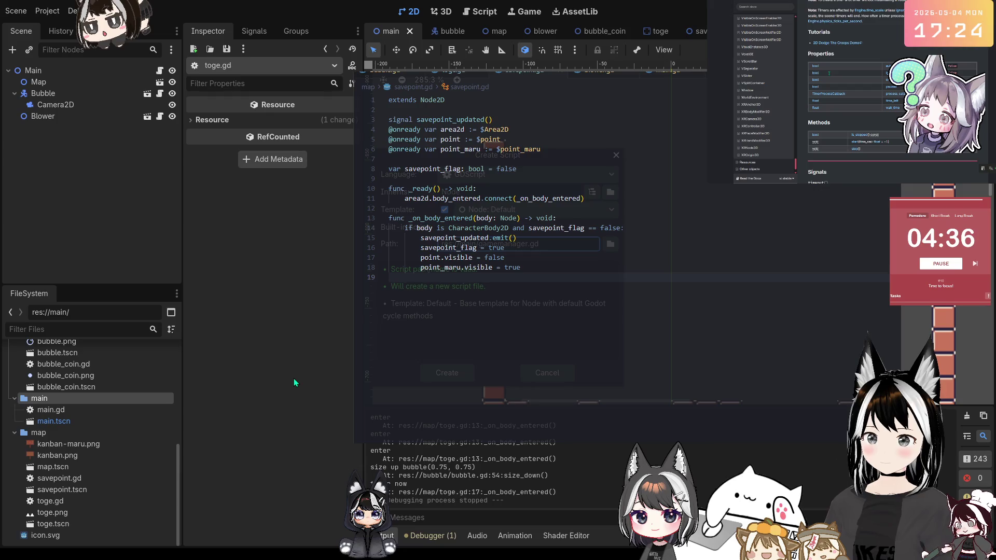
pyautogui.press('BackSpace')
pyautogui.press('BackSpace')
pyautogui.press('BackSpace')
pyautogui.press('BackSpace')
pyautogui.press('BackSpace')
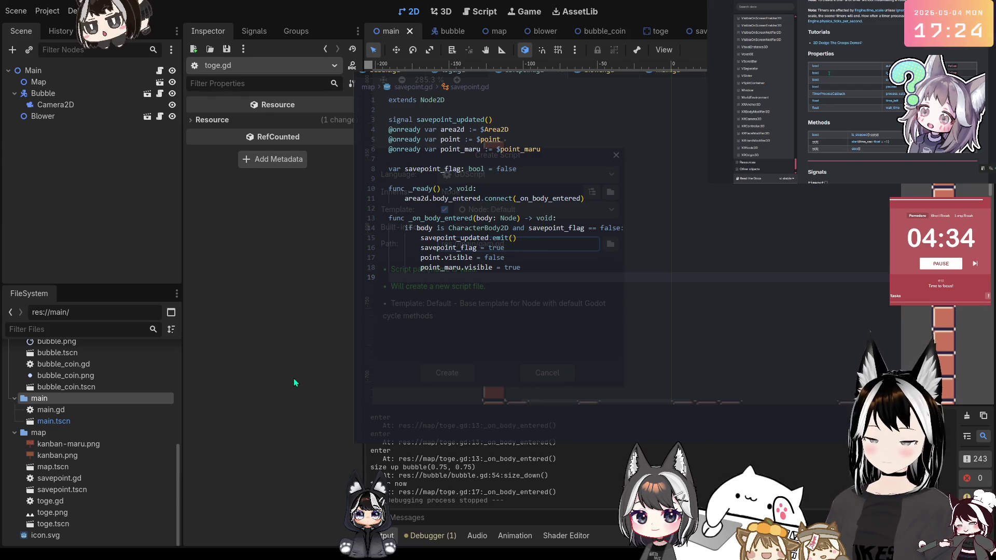
pyautogui.write('_manager')
pyautogui.press('Return')
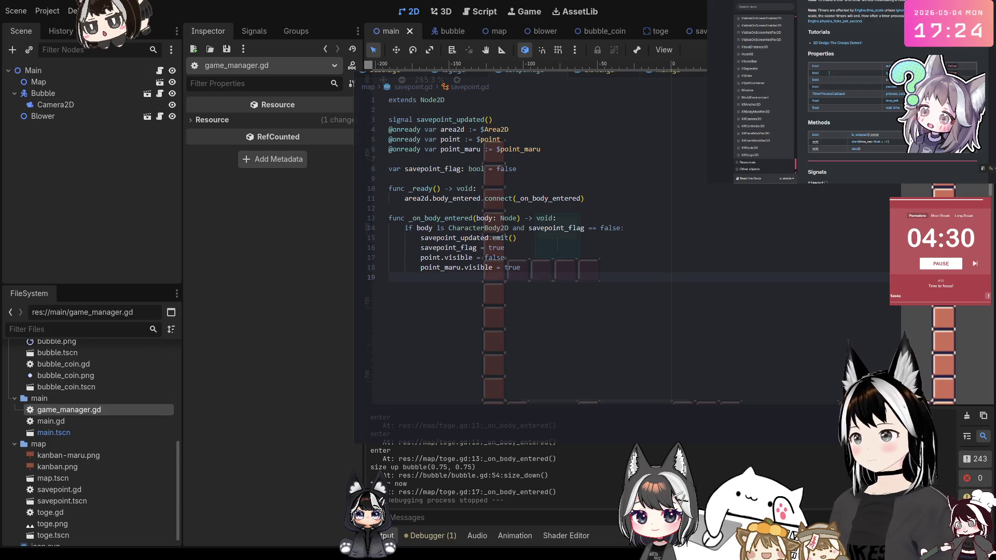
# - Add res://main/game_manager.gd as the GameManager autoload in Project Settings, then close them
pyautogui.click(47, 11)
pyautogui.click(62, 34)
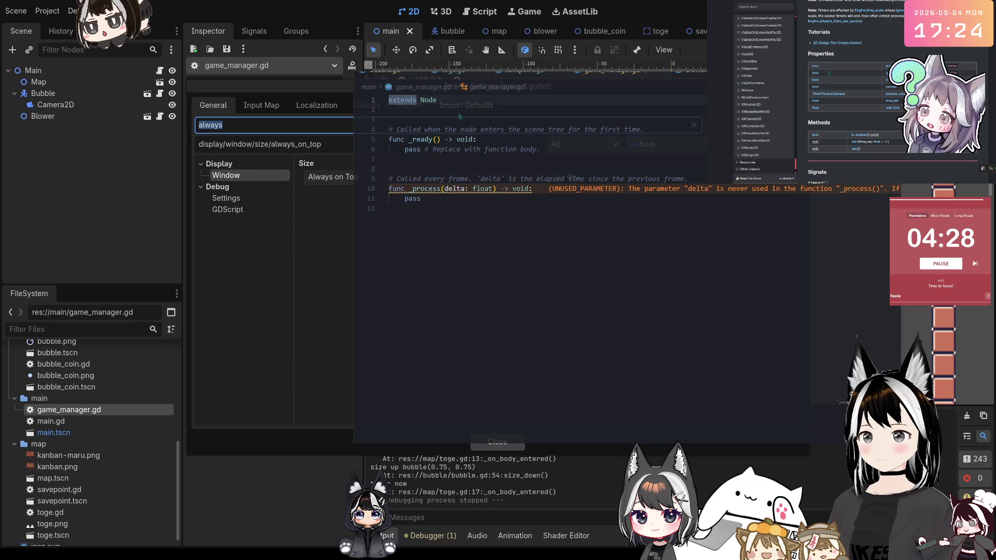
pyautogui.click(366, 105)
pyautogui.click(329, 147)
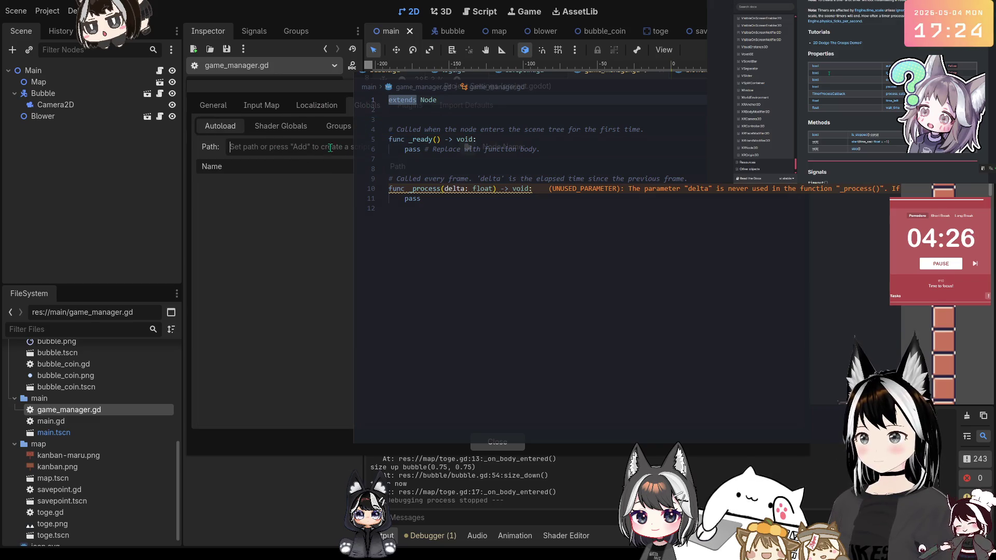
pyautogui.write('ga')
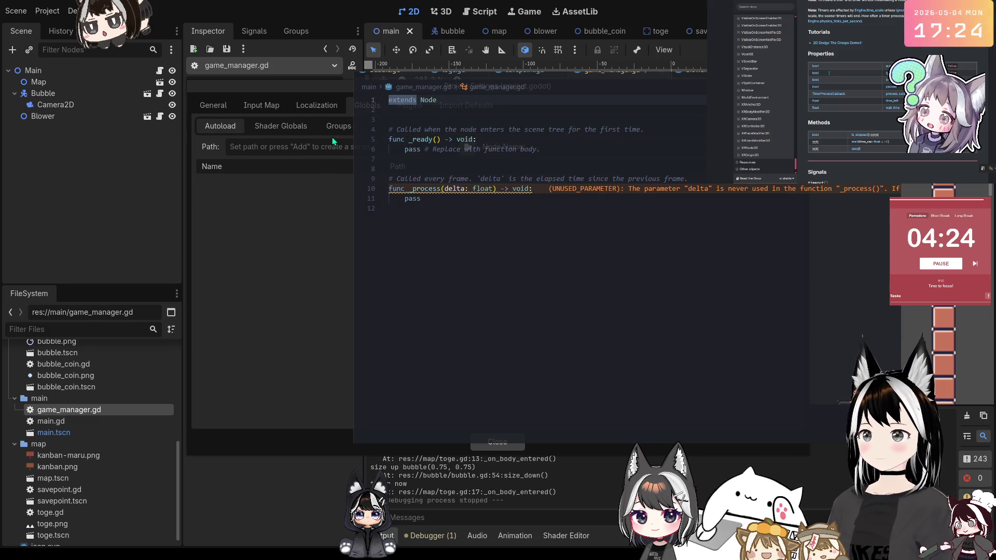
pyautogui.write('me')
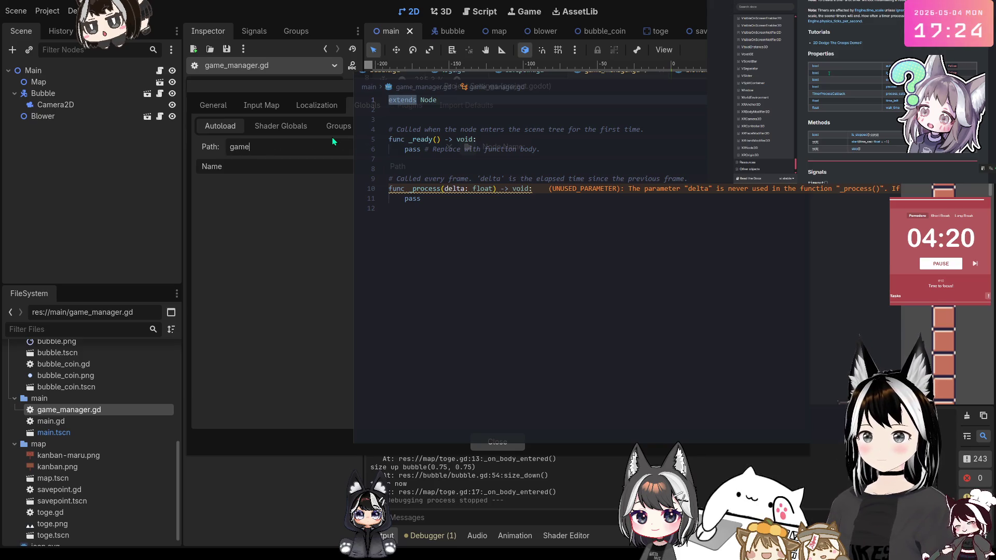
pyautogui.press('BackSpace')
pyautogui.press('BackSpace')
pyautogui.press('BackSpace')
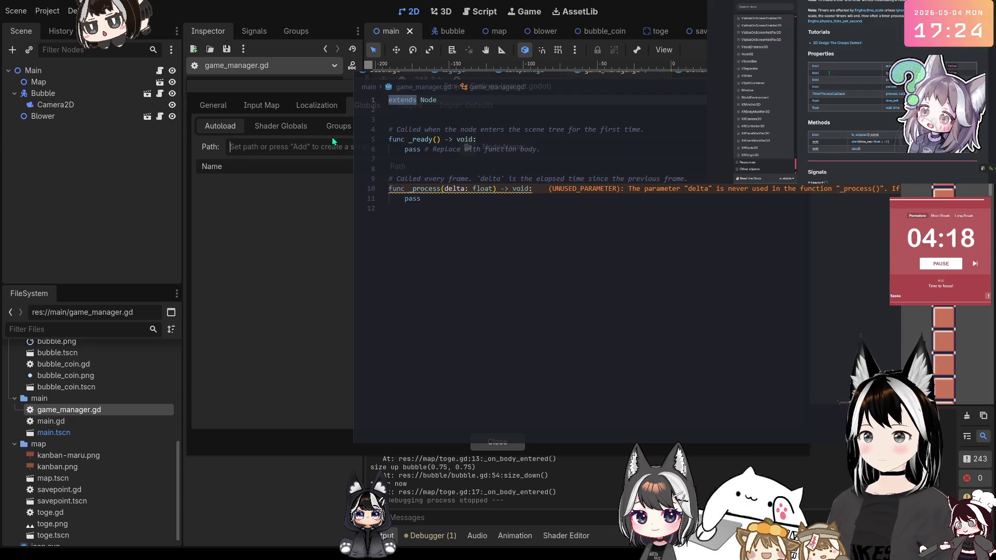
pyautogui.click(468, 147)
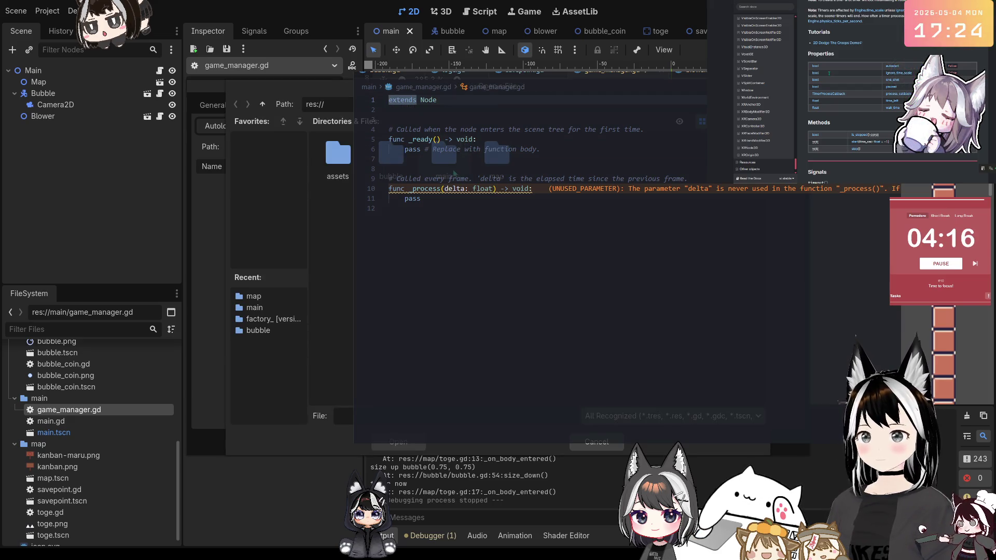
pyautogui.click(400, 444)
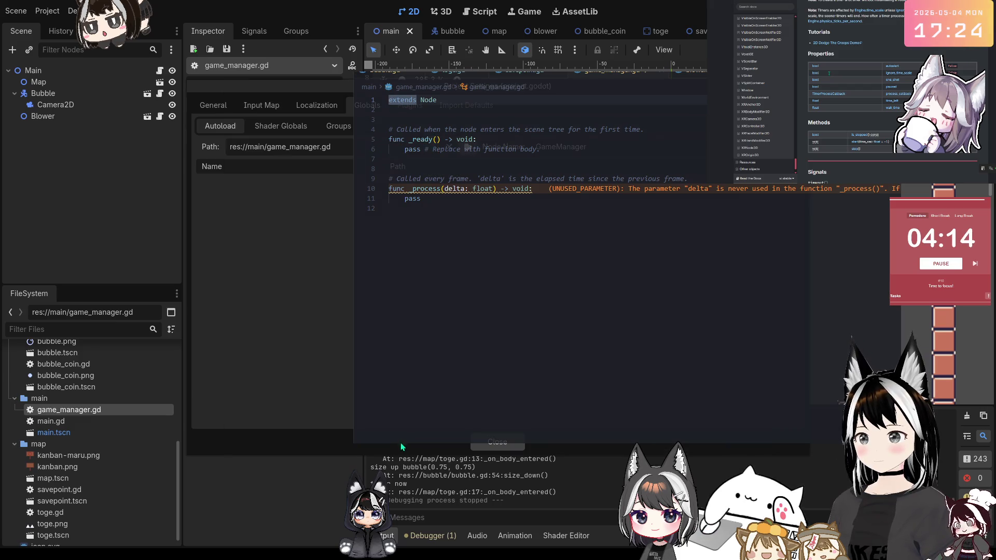
pyautogui.press('Return')
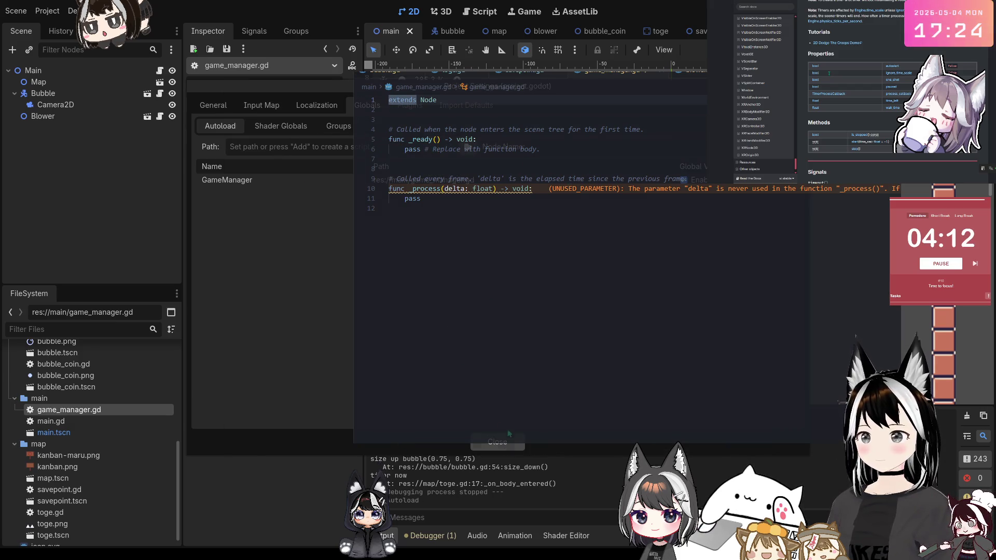
pyautogui.press('Escape')
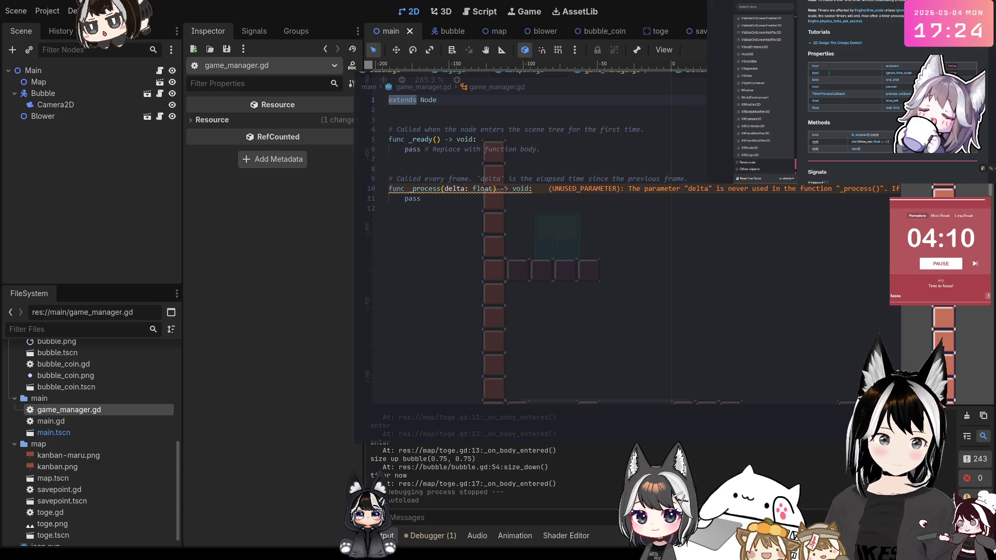
# - Glance at savepoint.gd and bubble_coin.gd for reference, then return to game_manager.gd
pyautogui.click(495, 243)
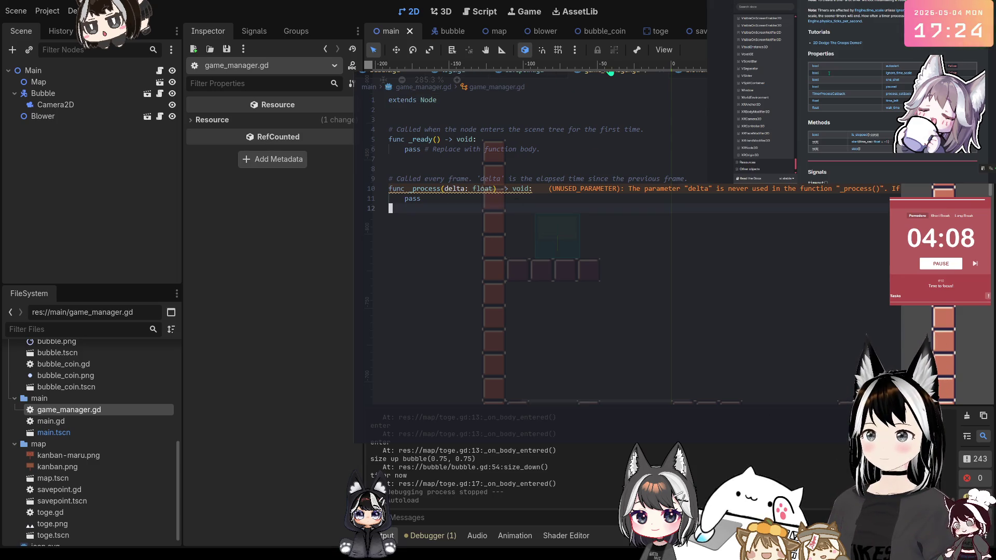
pyautogui.click(529, 80)
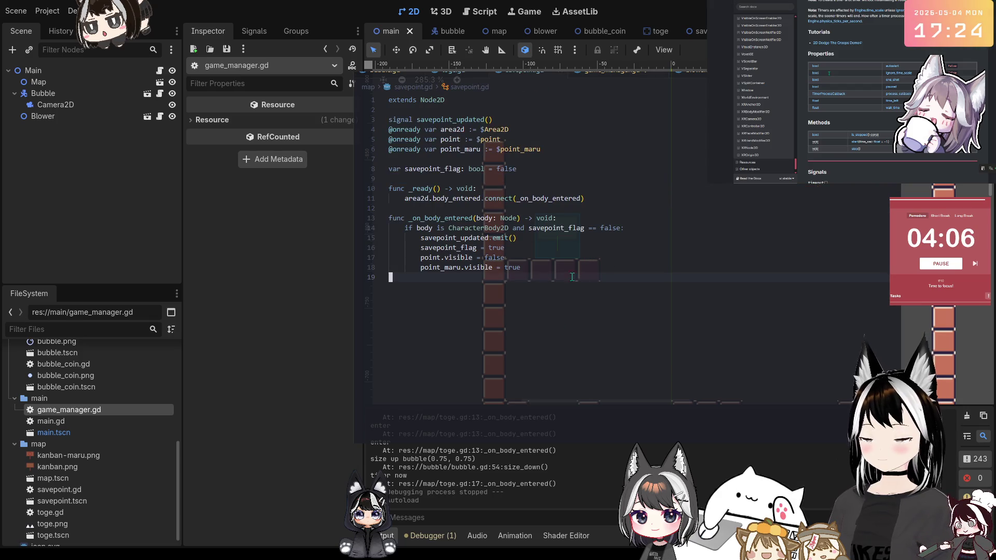
pyautogui.hotkey('ctrl', 'shift', '.')
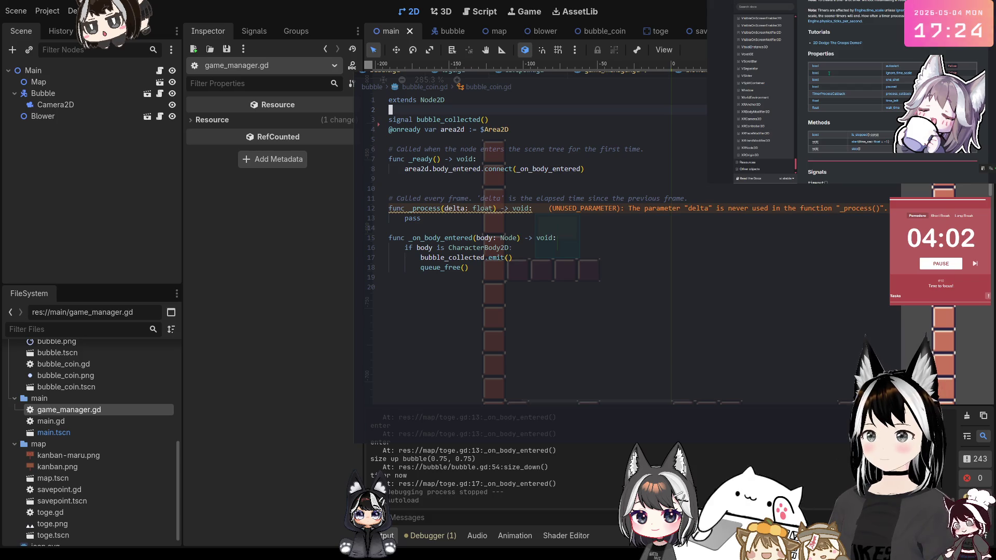
pyautogui.hotkey('ctrl', 'shift', '.')
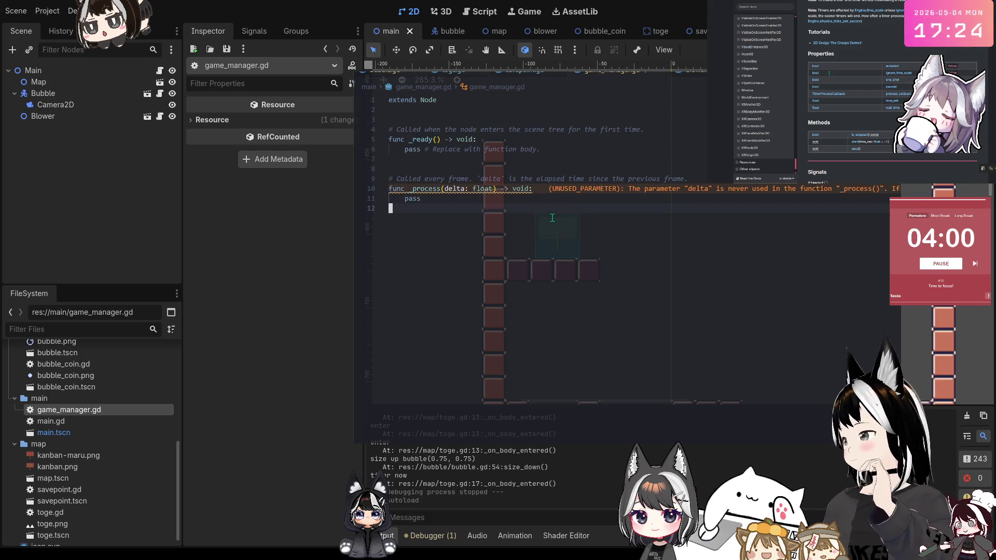
# - Delete the comment above _ready() and add func game_over() -> void: with pass and # retry
pyautogui.press('Up')
pyautogui.press('Up')
pyautogui.press('Up')
pyautogui.press('Up')
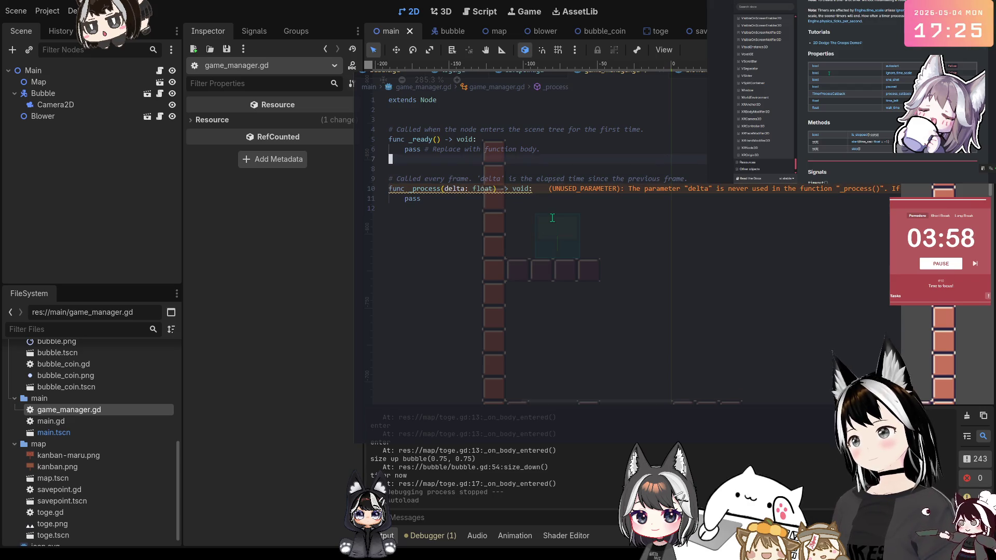
pyautogui.hotkey('ctrl', 'shift', 'k')
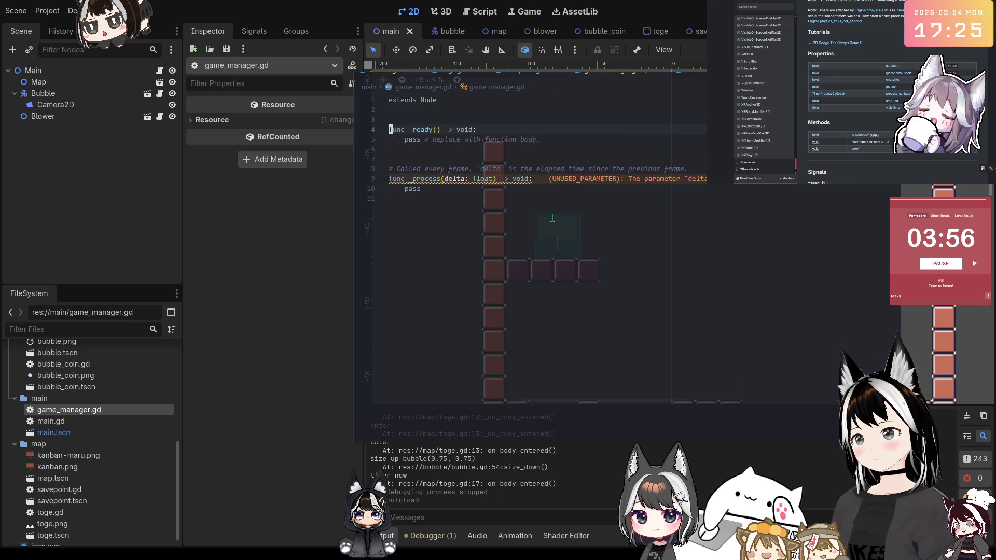
pyautogui.press('Down')
pyautogui.press('Down')
pyautogui.press('Down')
pyautogui.press('Down')
pyautogui.press('Return')
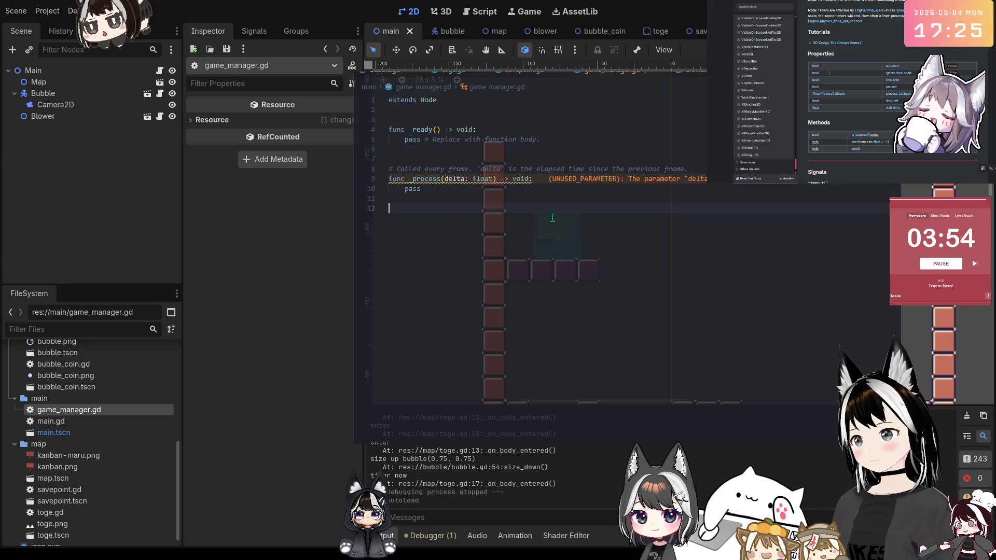
pyautogui.write('func game_')
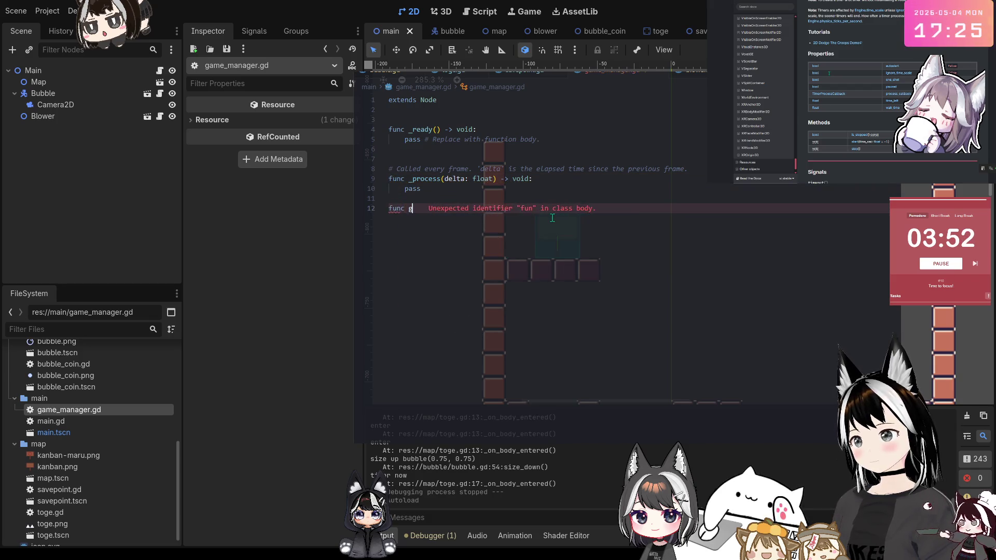
pyautogui.write('over() -')
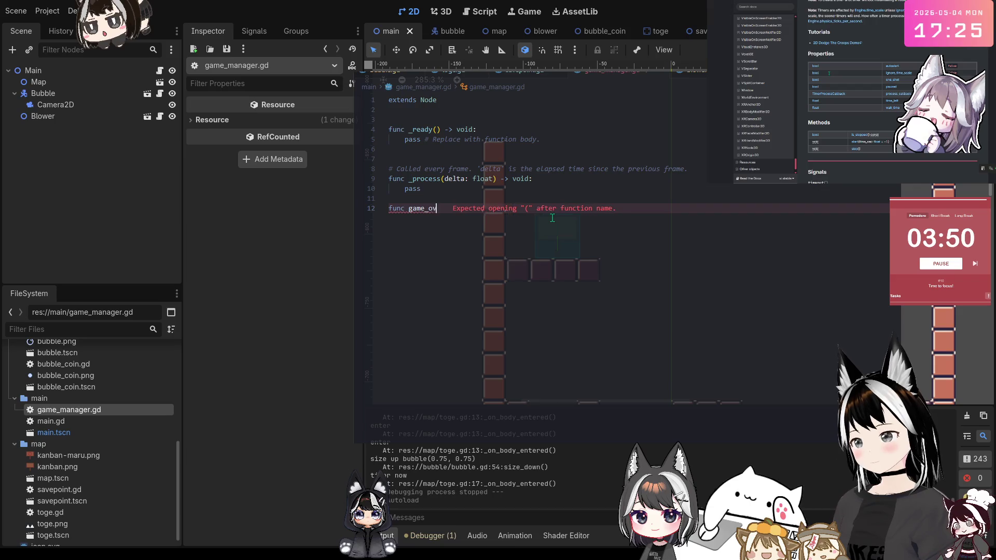
pyautogui.write('> void:')
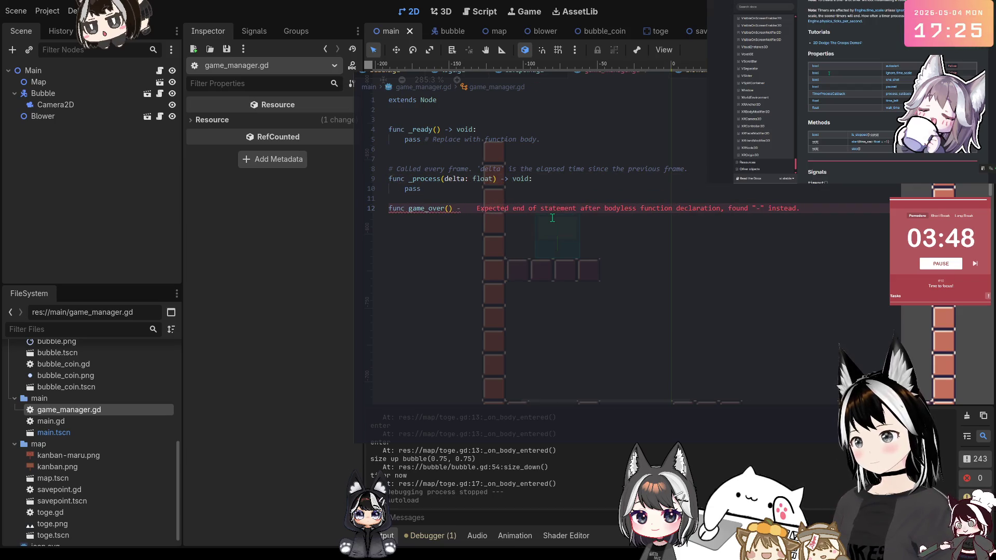
pyautogui.press('Return')
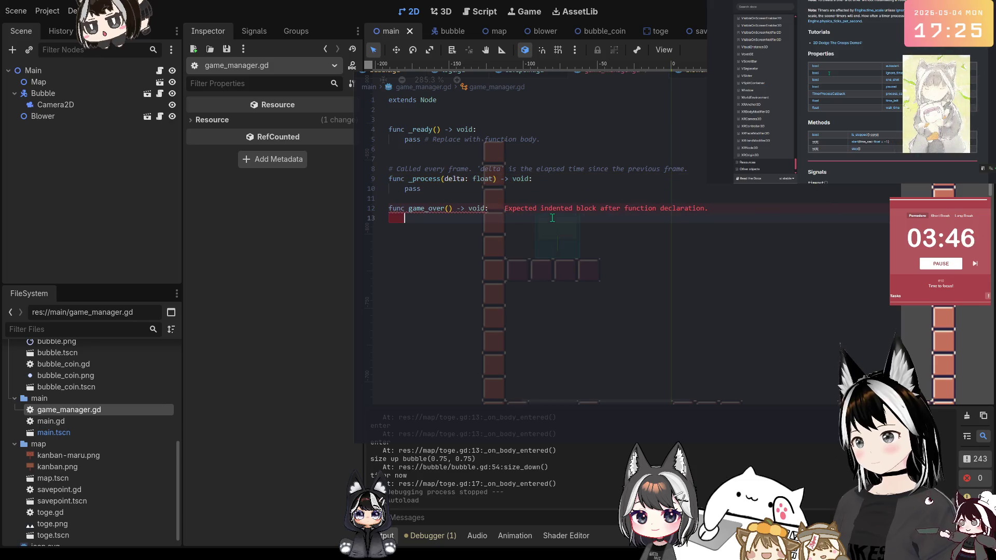
pyautogui.write('ass')
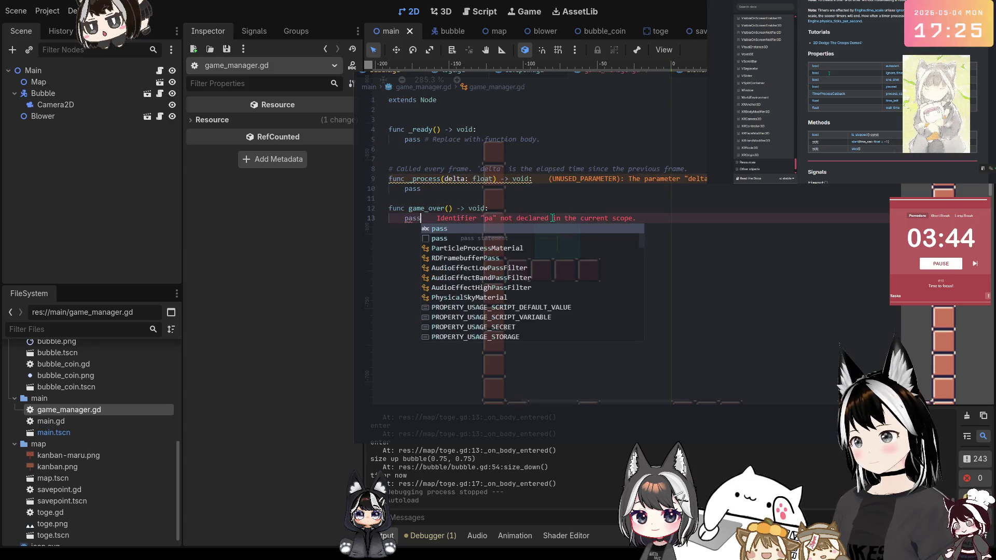
pyautogui.press('Return')
pyautogui.press('Return')
pyautogui.write('retry')
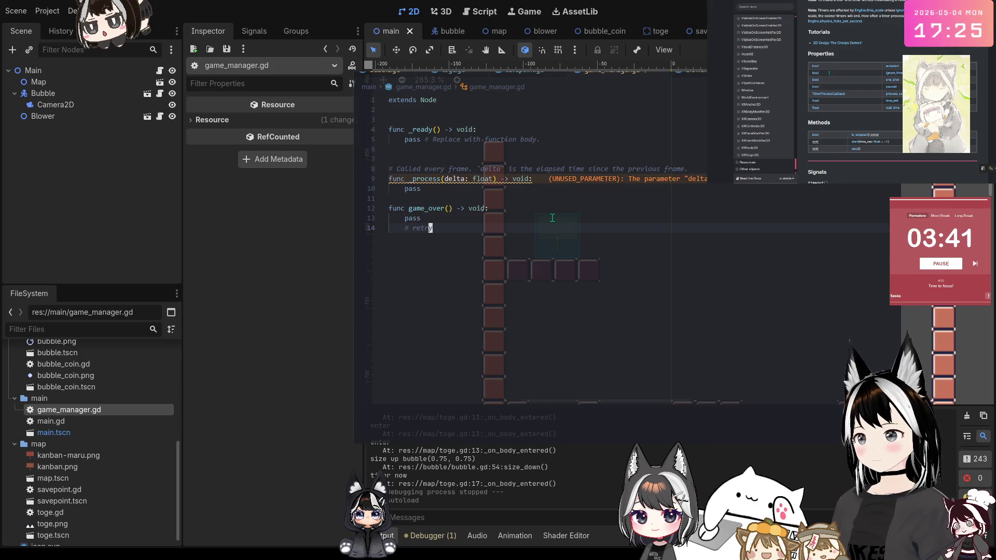
pyautogui.hotkey('ctrl', 'shift', 'Left')
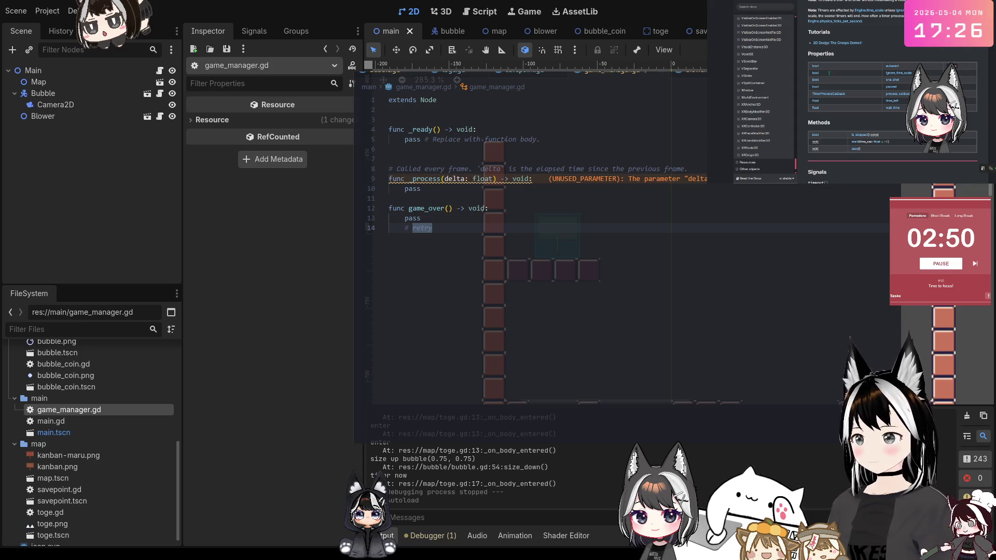
# - Save the current scene with Ctrl+S and start a fresh empty scene with Ctrl+N
pyautogui.scroll(-6, 630, 341)
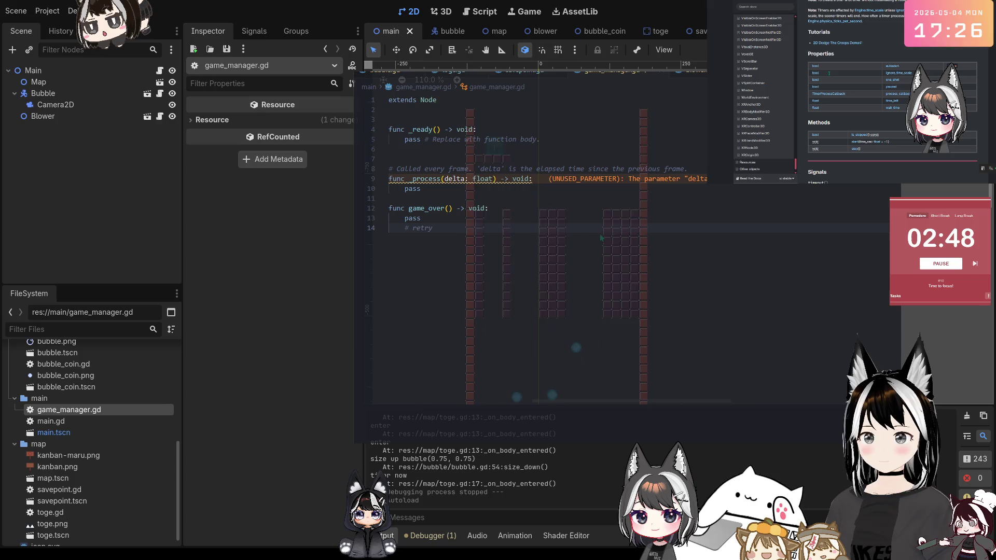
pyautogui.scroll(4, 630, 341)
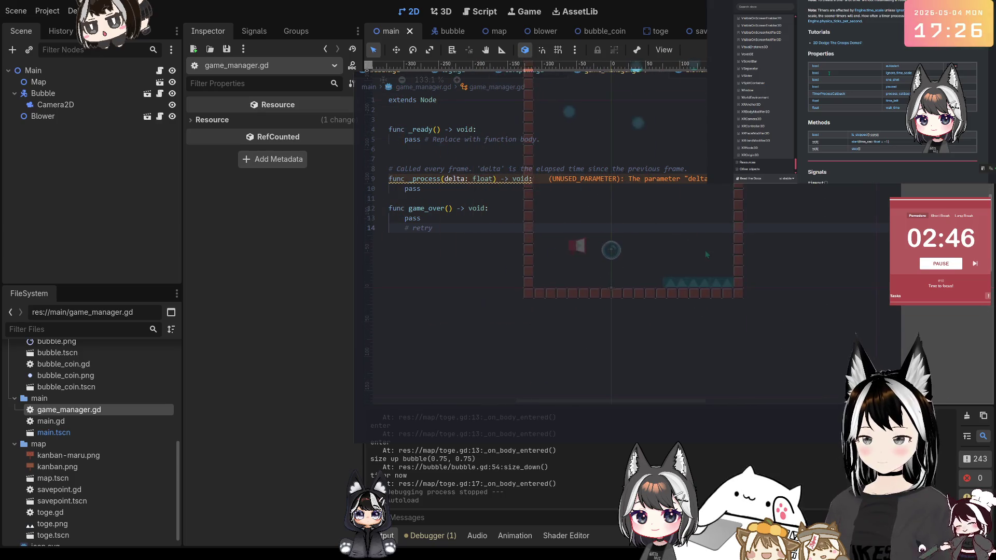
pyautogui.hotkey('ctrl', 's')
pyautogui.hotkey('ctrl', 'n')
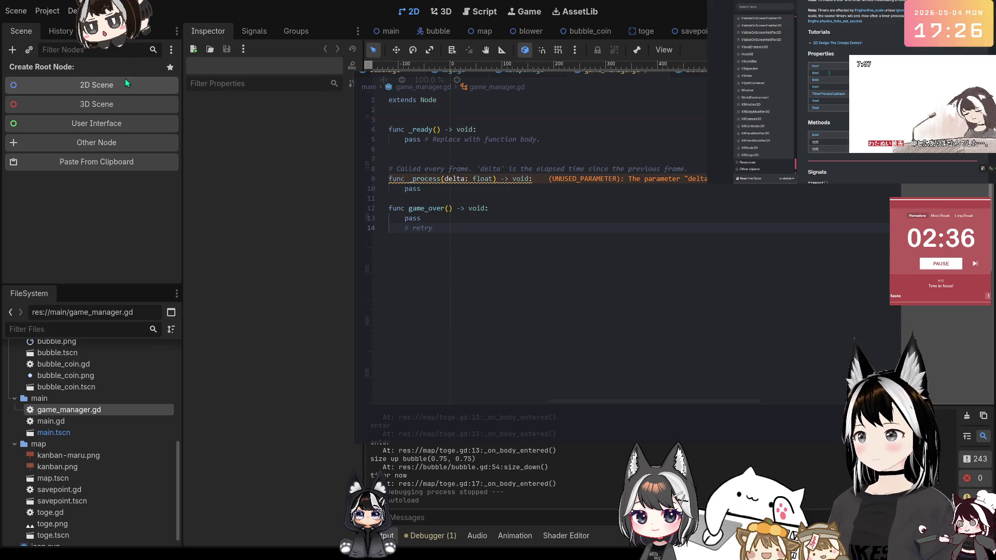
# - Give the new scene a Control root node and select it as the parent
pyautogui.click(116, 125)
pyautogui.click(67, 73)
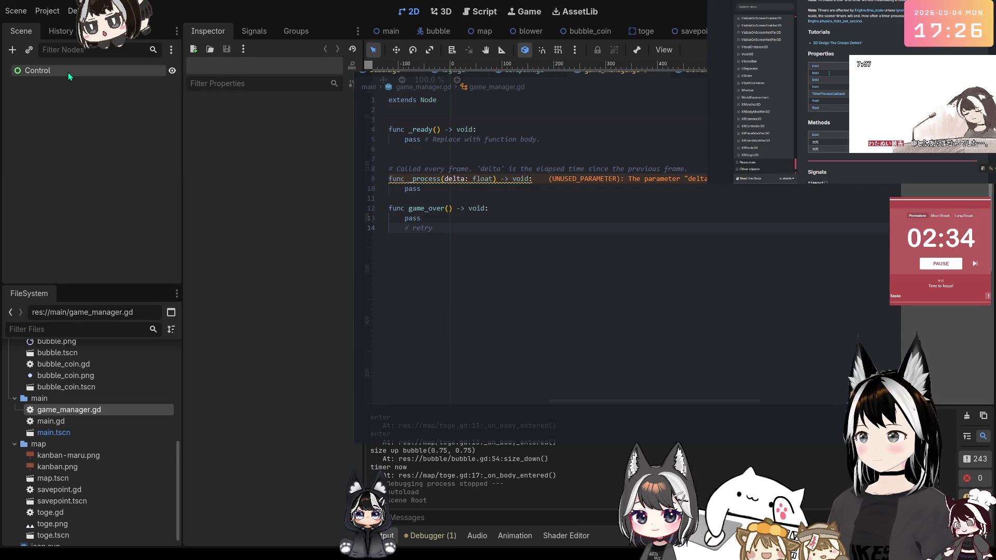
pyautogui.scroll(5, 606, 231)
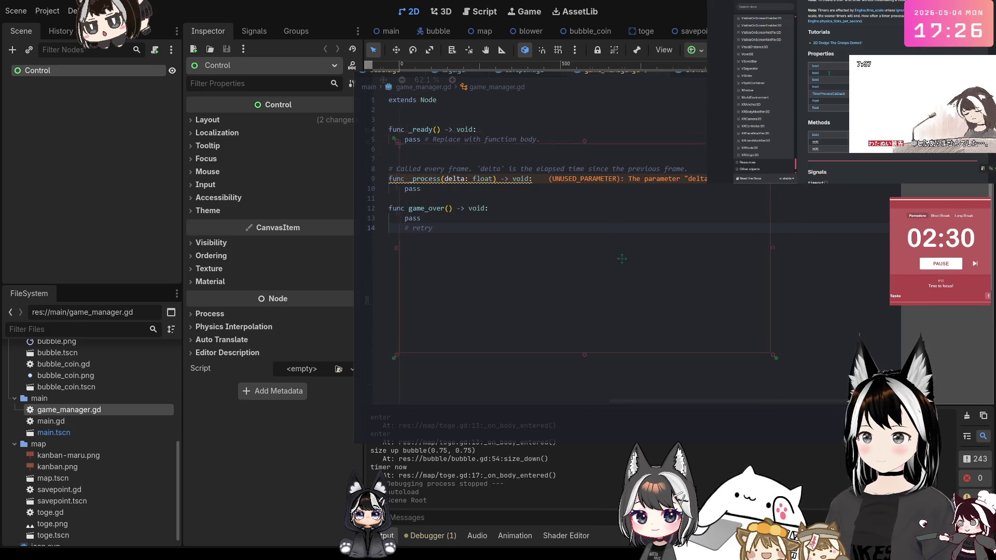
pyautogui.click(110, 198)
pyautogui.click(78, 70)
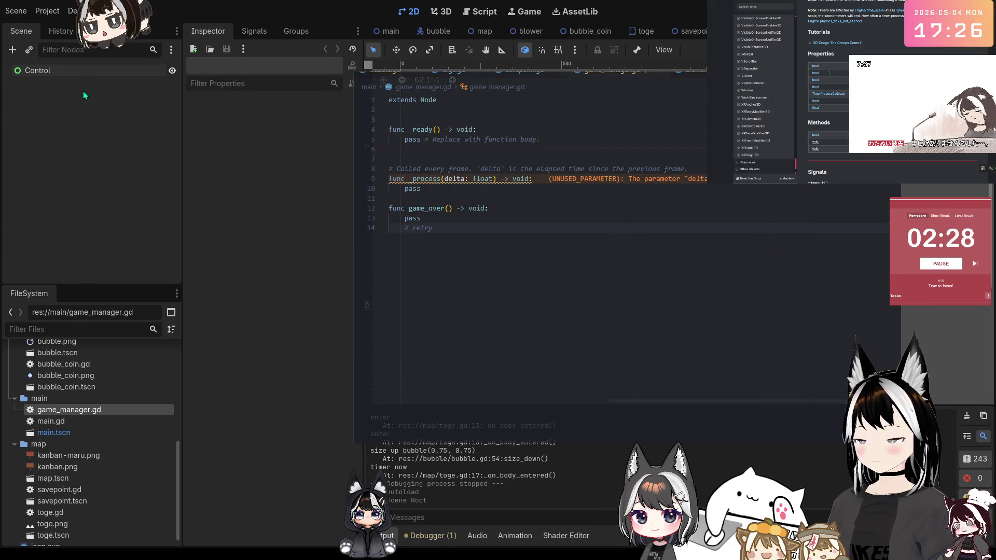
# - Open the Create New Node dialog under Control and search for 'text'
pyautogui.hotkey('ctrl', 'a')
pyautogui.press('BackSpace')
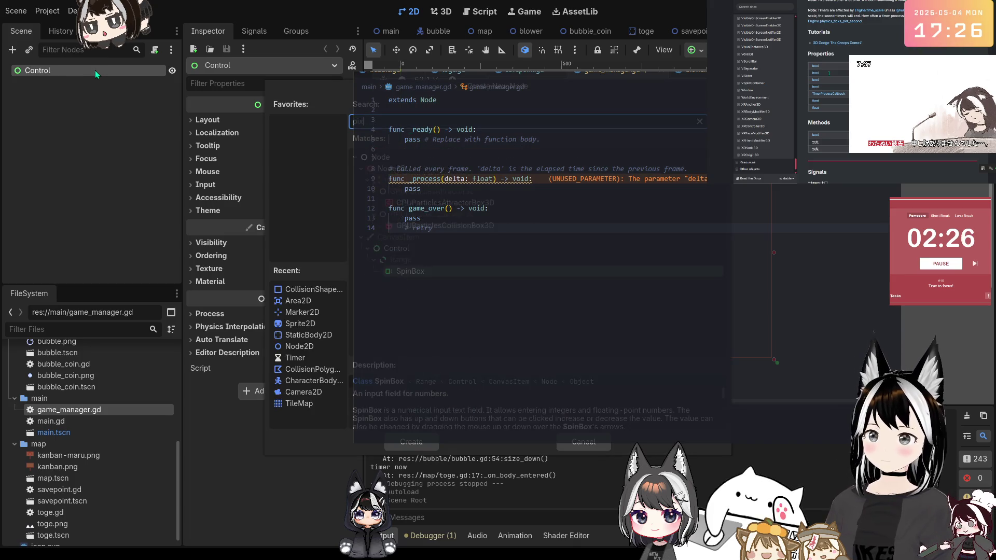
pyautogui.write('p')
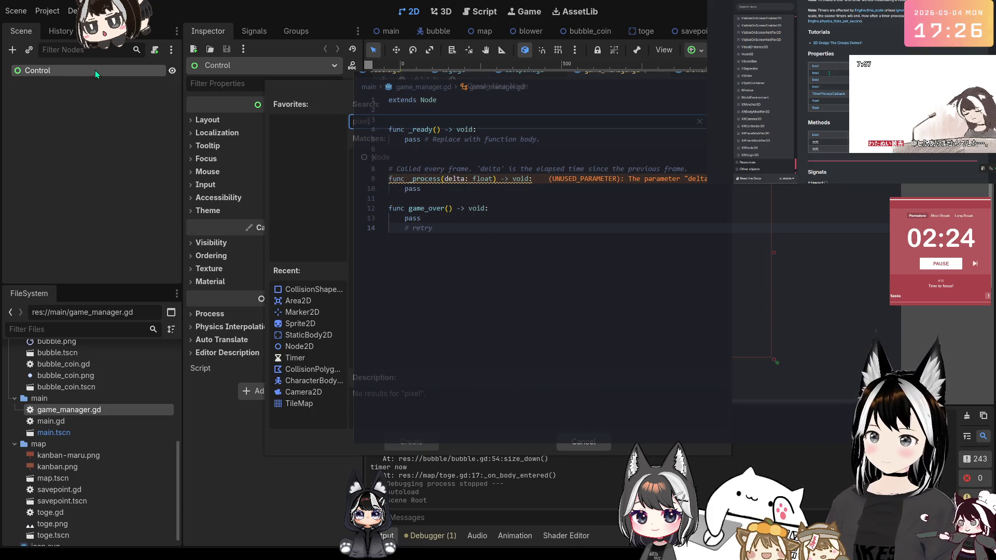
pyautogui.press('Escape')
pyautogui.hotkey('ctrl', 'a')
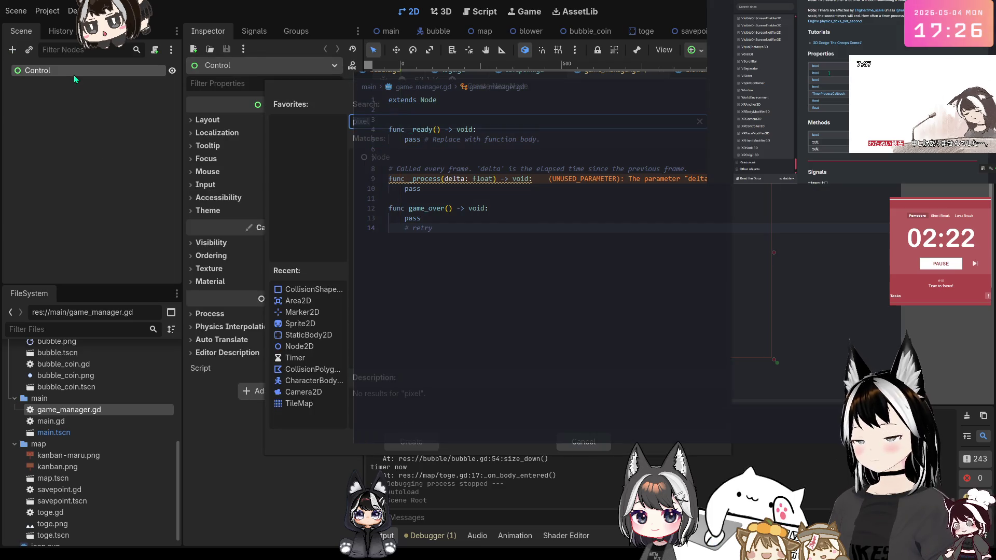
pyautogui.write('text')
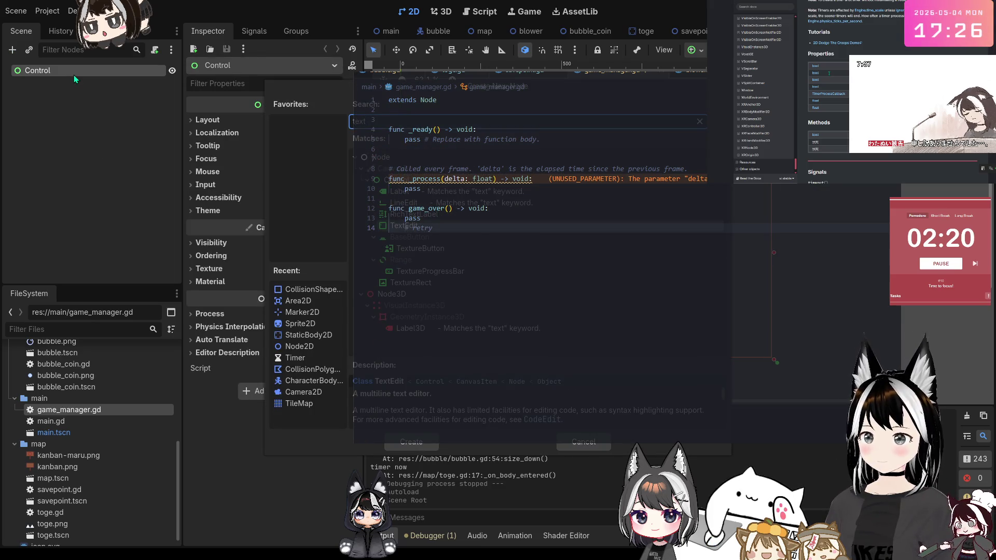
# - Add a TextEdit node under Control and set its text to 'retry'
pyautogui.click(420, 449)
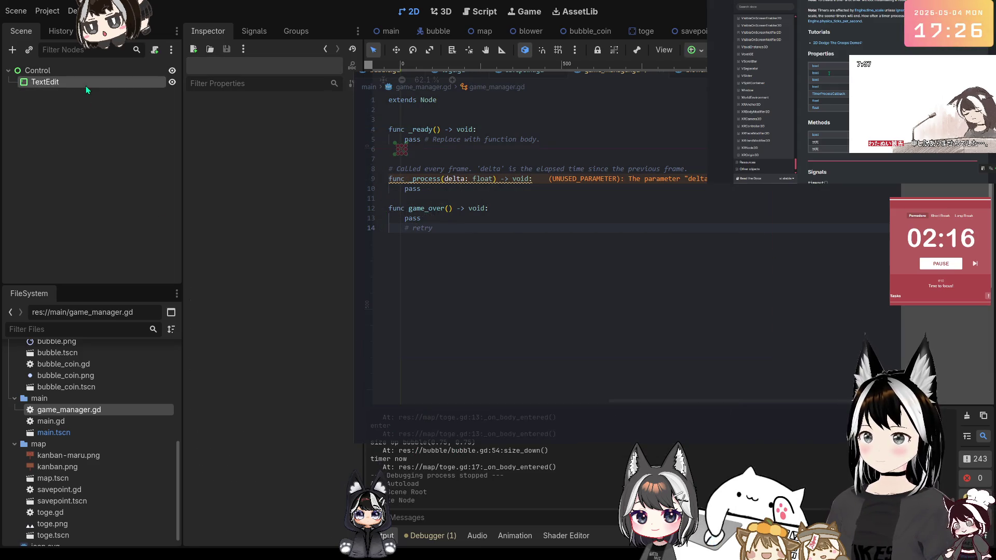
pyautogui.click(217, 142)
pyautogui.write('sdfsad')
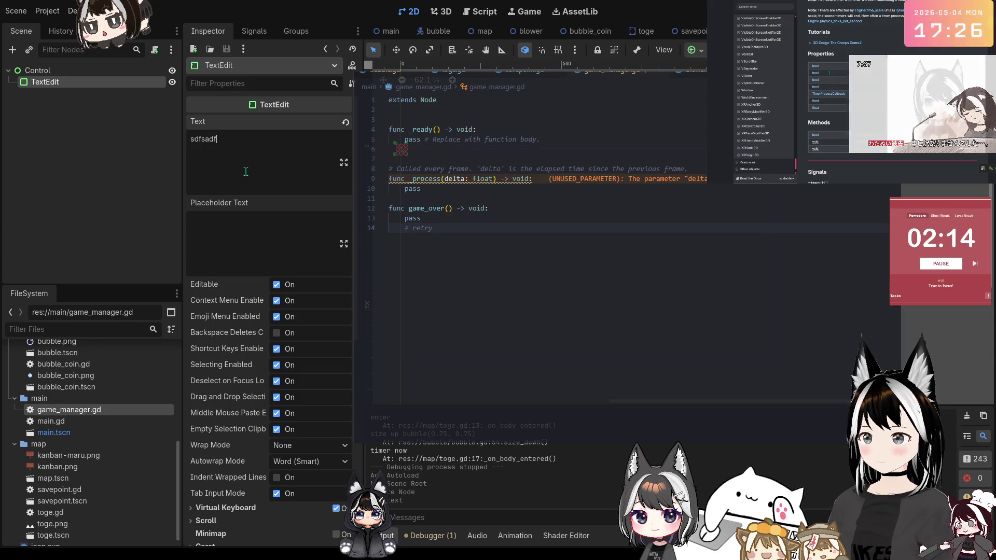
pyautogui.hotkey('ctrl', 'BackSpace')
pyautogui.write('asd')
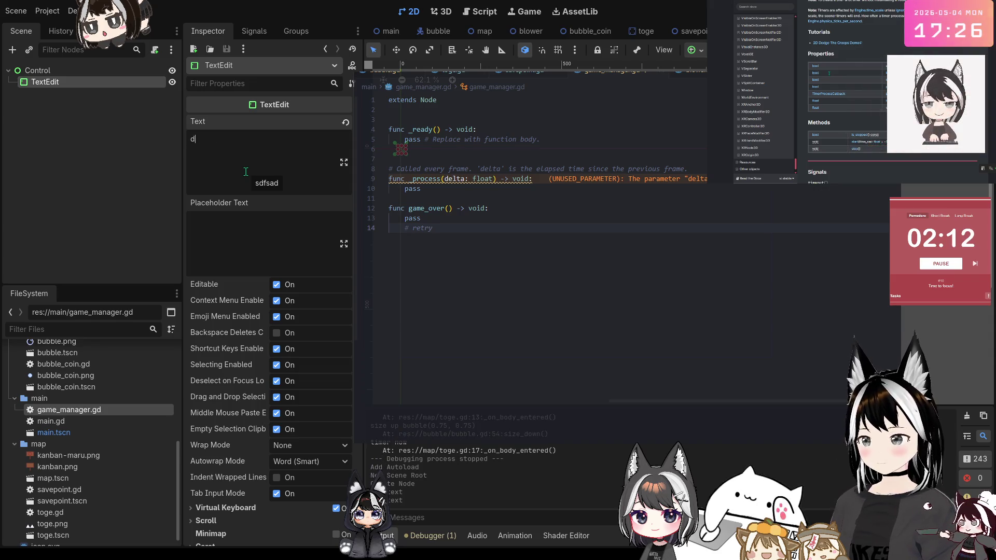
pyautogui.hotkey('ctrl', 'BackSpace')
pyautogui.write('retry')
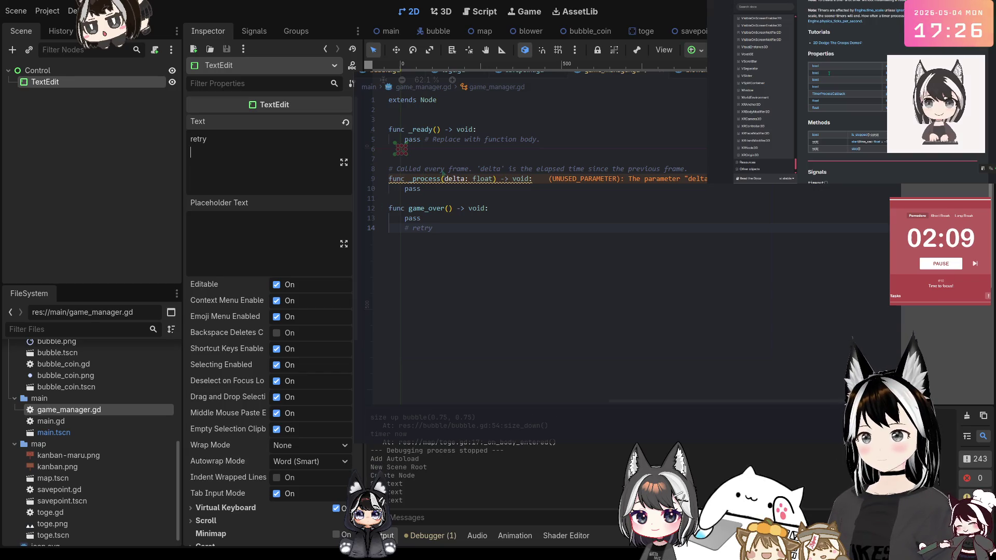
# - Reselect the TextEdit and drag its corner to enlarge the box on the canvas
pyautogui.click(37, 70)
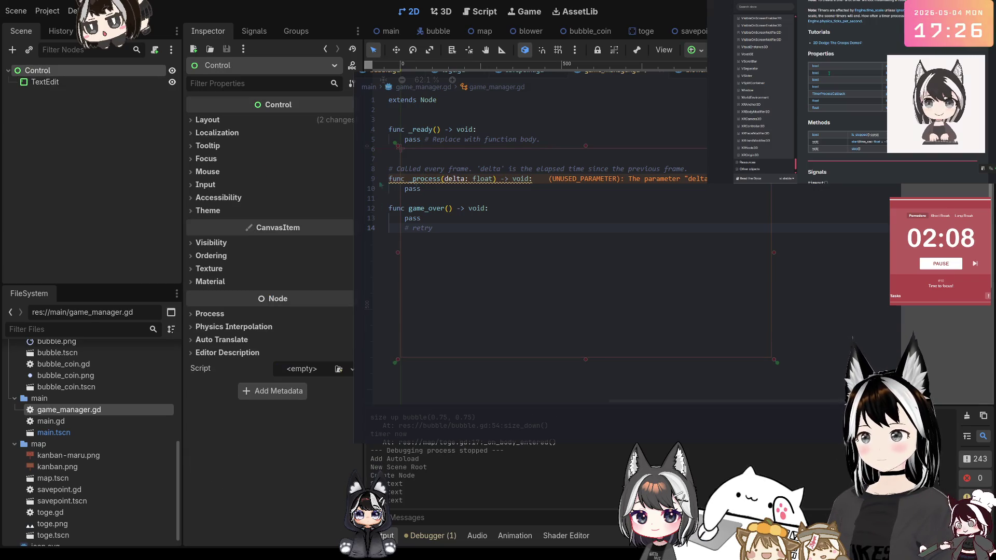
pyautogui.click(38, 83)
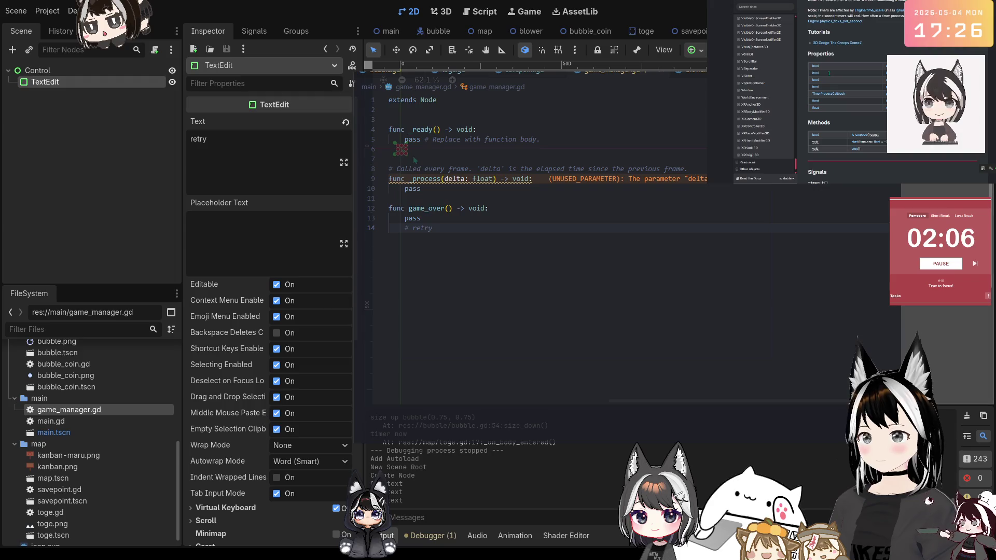
pyautogui.moveTo(407, 155)
pyautogui.mouseDown()
pyautogui.moveTo(488, 220)
pyautogui.moveTo(620, 285)
pyautogui.moveTo(578, 244)
pyautogui.moveTo(521, 223)
pyautogui.mouseUp()
# - Expand the TextEdit's Layout and Theme Overrides sections in the Inspector
pyautogui.scroll(-10, 244, 326)
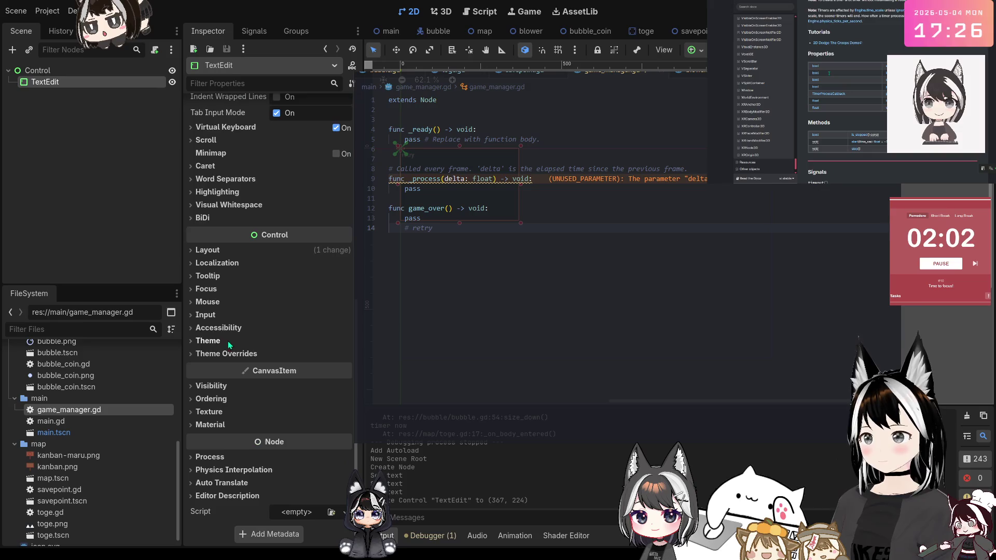
pyautogui.click(207, 254)
pyautogui.scroll(-3, 247, 418)
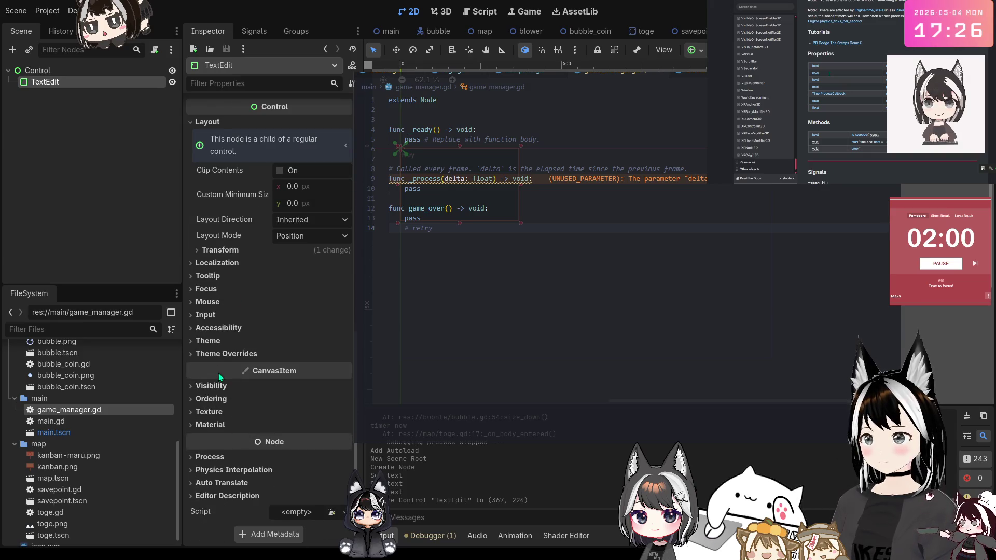
pyautogui.click(225, 353)
pyautogui.click(223, 327)
pyautogui.click(214, 327)
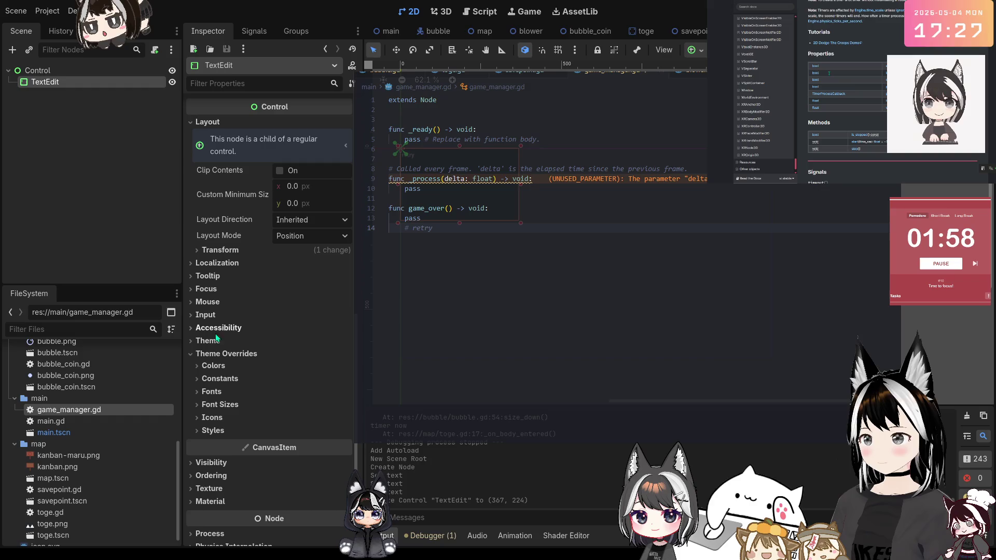
pyautogui.click(217, 353)
pyautogui.click(216, 353)
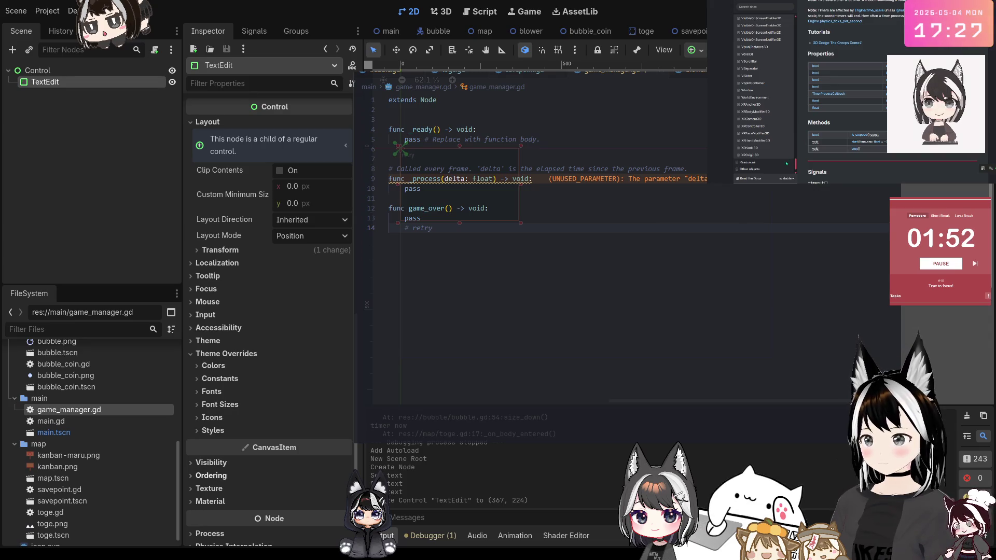
pyautogui.scroll(-3, 229, 480)
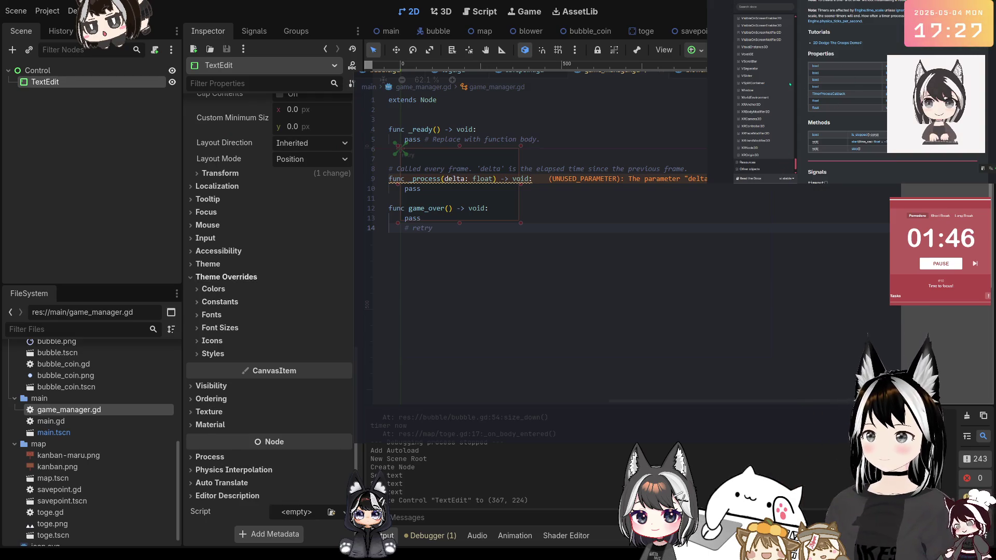
pyautogui.scroll(15, 269, 311)
pyautogui.scroll(4, 269, 311)
pyautogui.scroll(-8, 269, 311)
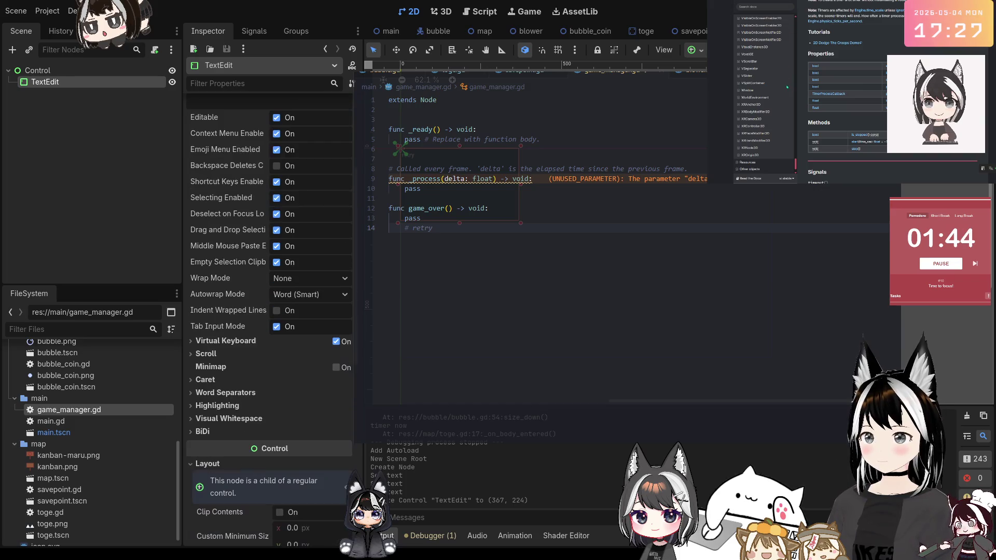
pyautogui.scroll(-3, 269, 311)
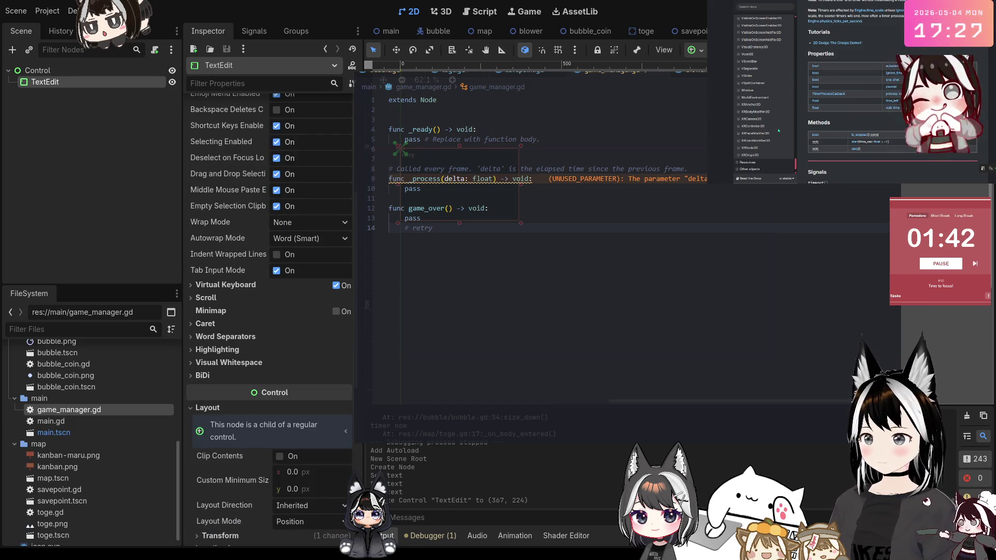
# - Browse the TextEdit's caret, highlighting, whitespace, transform, tooltip and localization settings
pyautogui.click(202, 375)
pyautogui.click(229, 362)
pyautogui.click(217, 349)
pyautogui.click(225, 336)
pyautogui.click(213, 323)
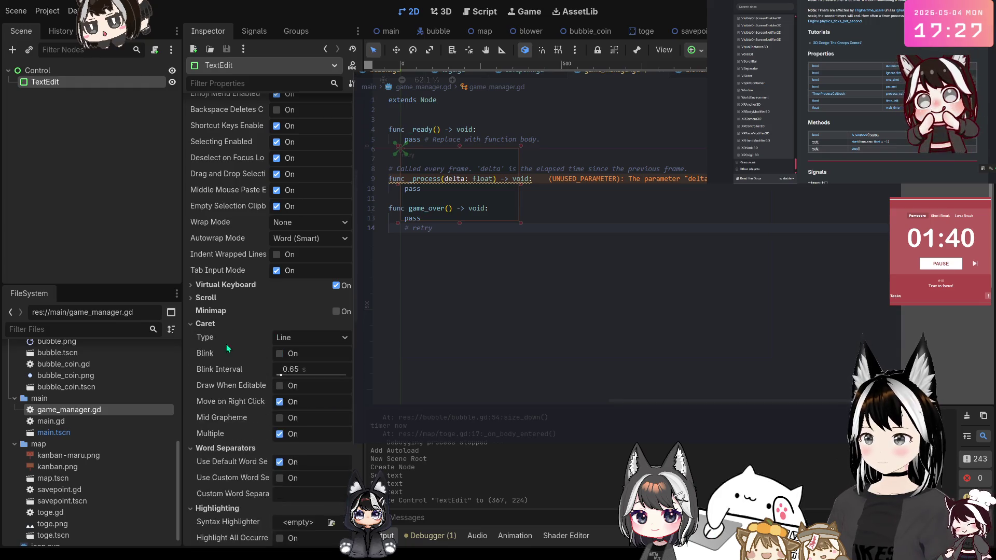
pyautogui.scroll(-15, 222, 378)
pyautogui.scroll(-8, 223, 379)
pyautogui.scroll(-5, 215, 398)
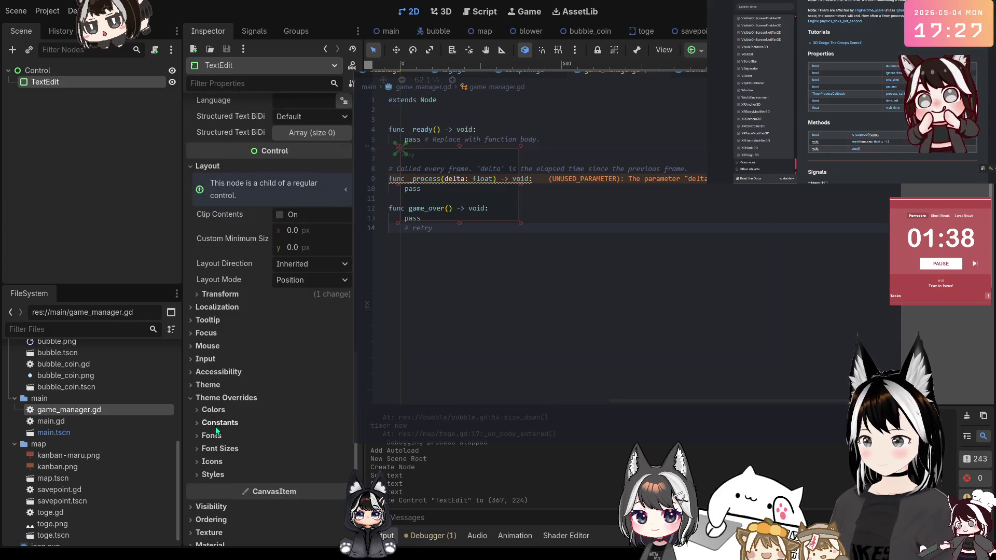
pyautogui.click(225, 296)
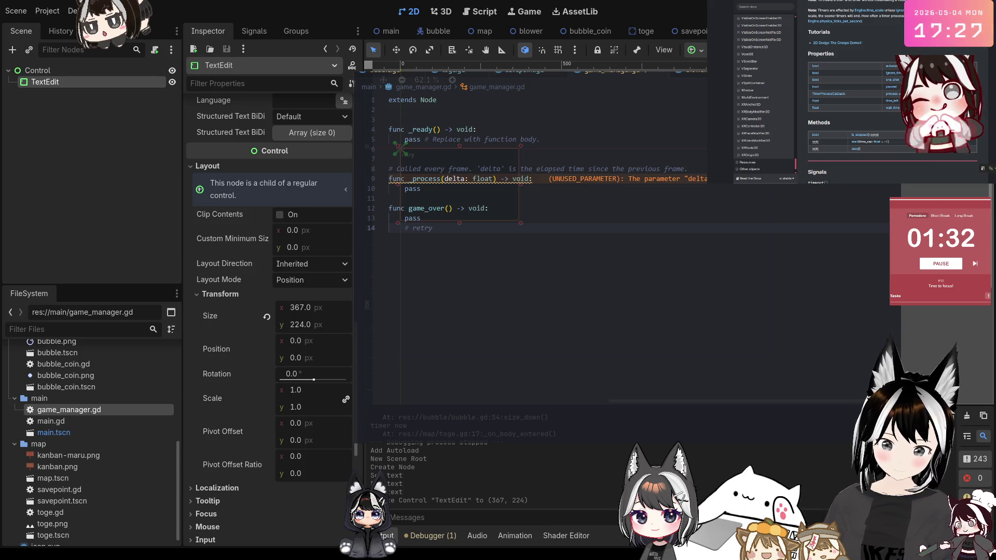
pyautogui.scroll(-5, 255, 369)
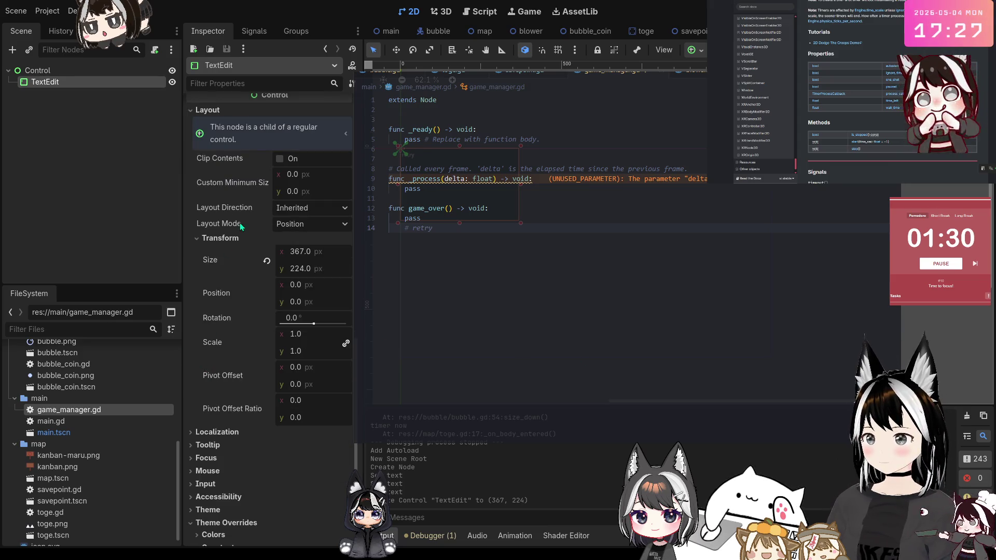
pyautogui.click(225, 278)
pyautogui.click(218, 264)
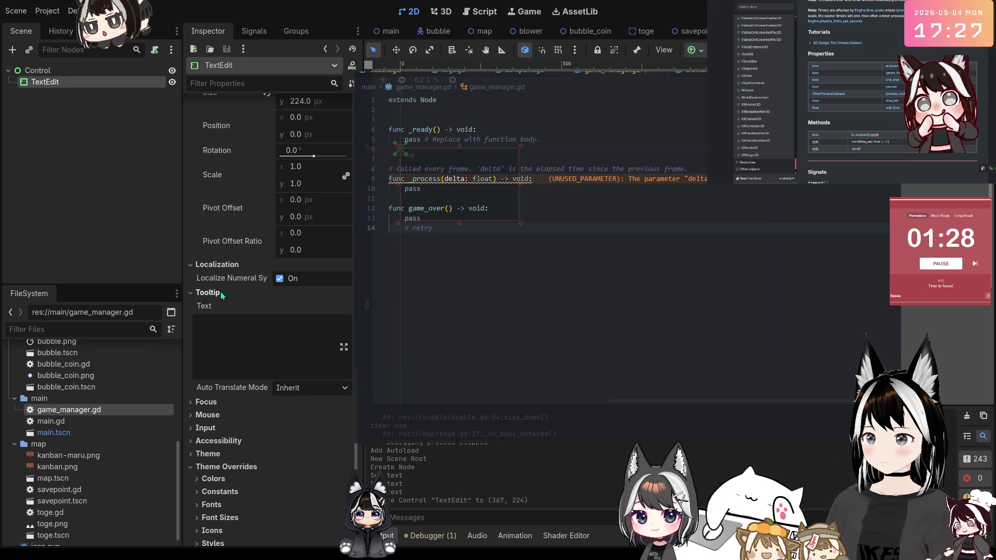
pyautogui.scroll(-3, 230, 330)
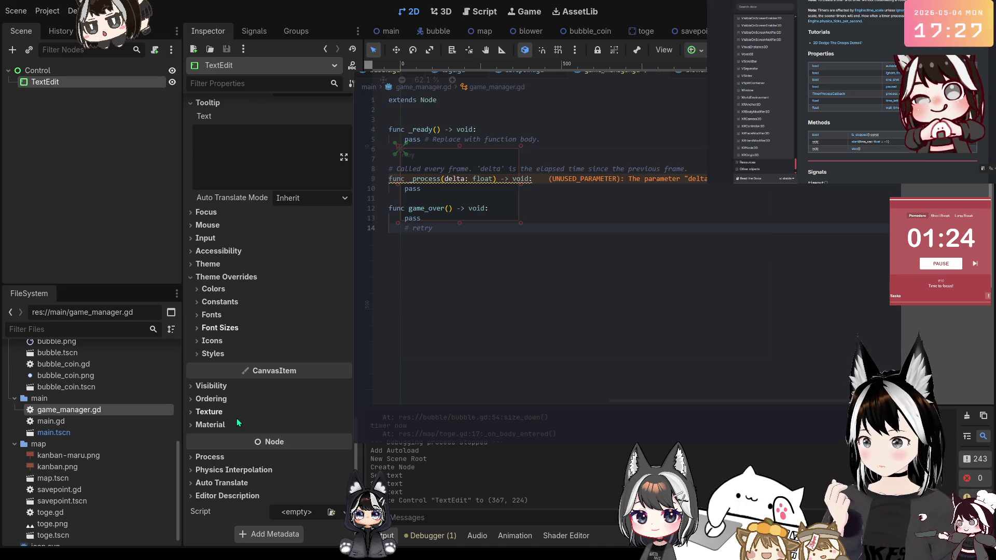
# - Override the TextEdit's font size, raising it from 16 to 148 px
pyautogui.click(212, 354)
pyautogui.click(213, 341)
pyautogui.click(220, 328)
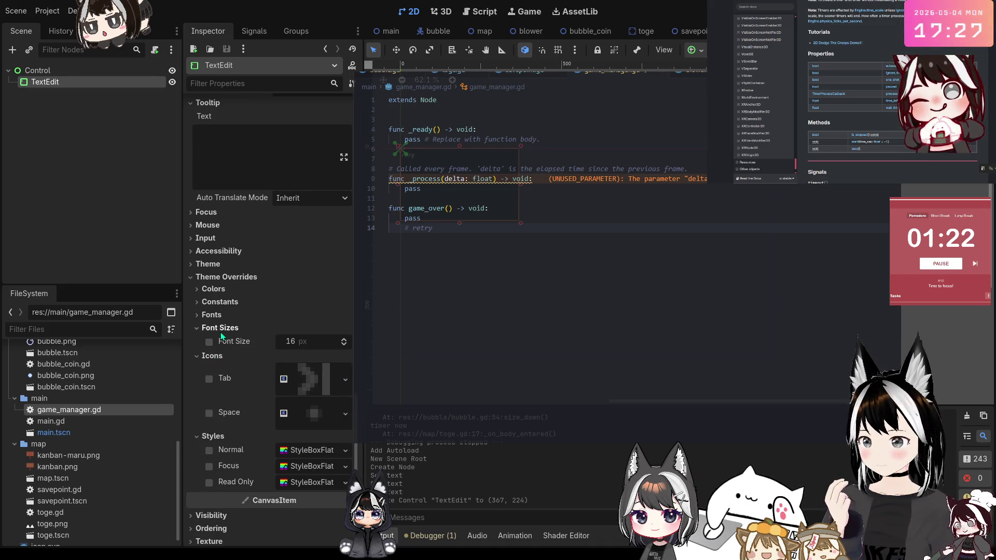
pyautogui.click(229, 341)
pyautogui.moveTo(298, 344); pyautogui.dragTo(595, 279)
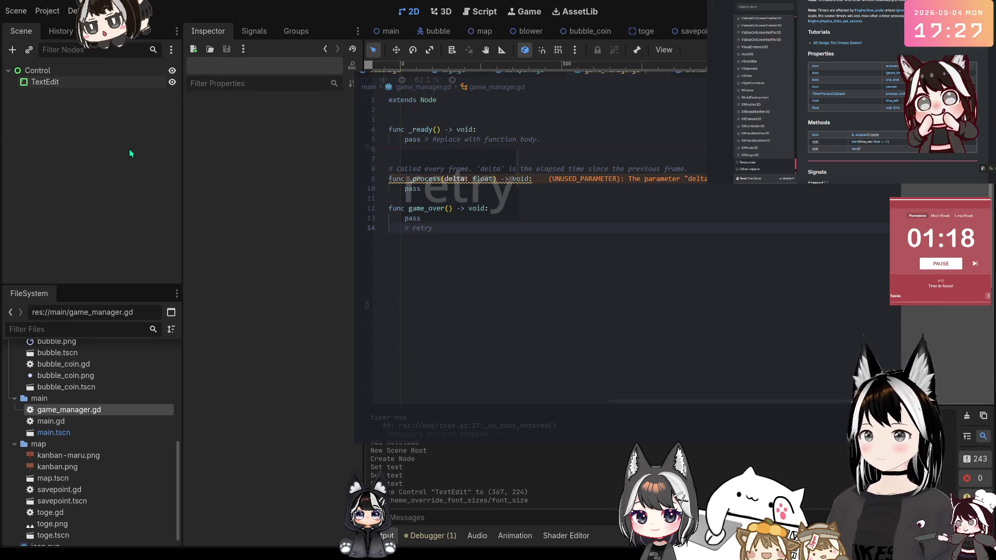
# - Create a new ui folder at res:// from the Save Scene dialog
pyautogui.hotkey('ctrl', 's')
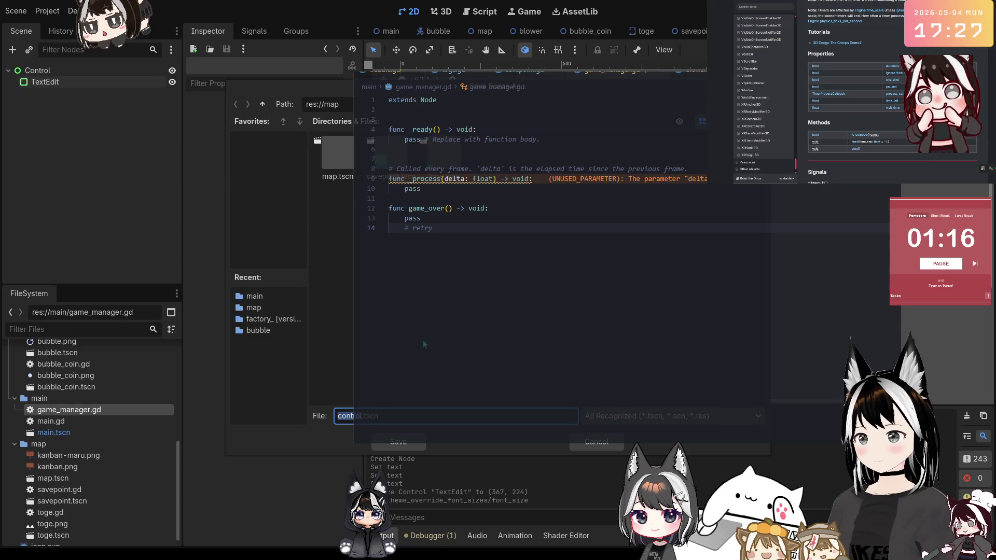
pyautogui.click(300, 126)
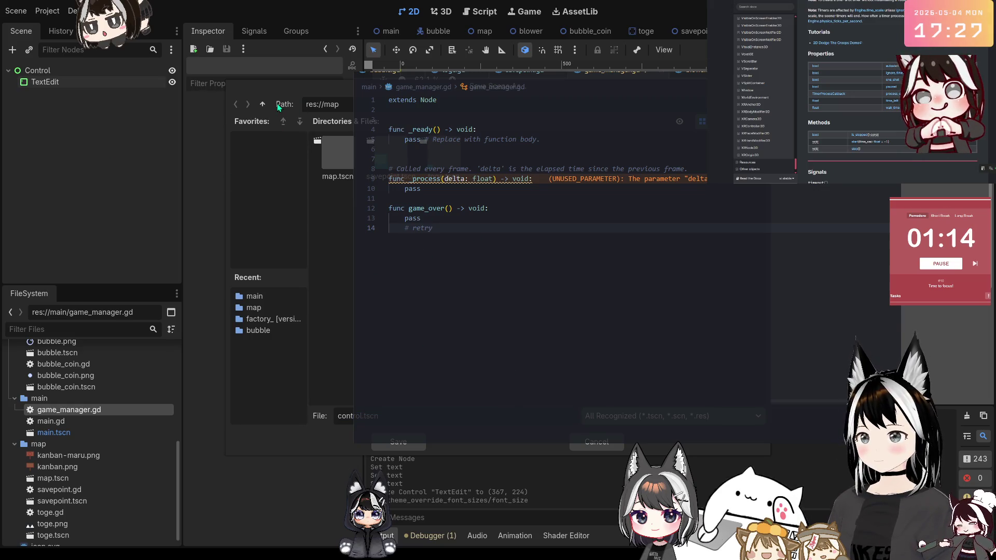
pyautogui.click(263, 104)
pyautogui.rightClick(490, 205)
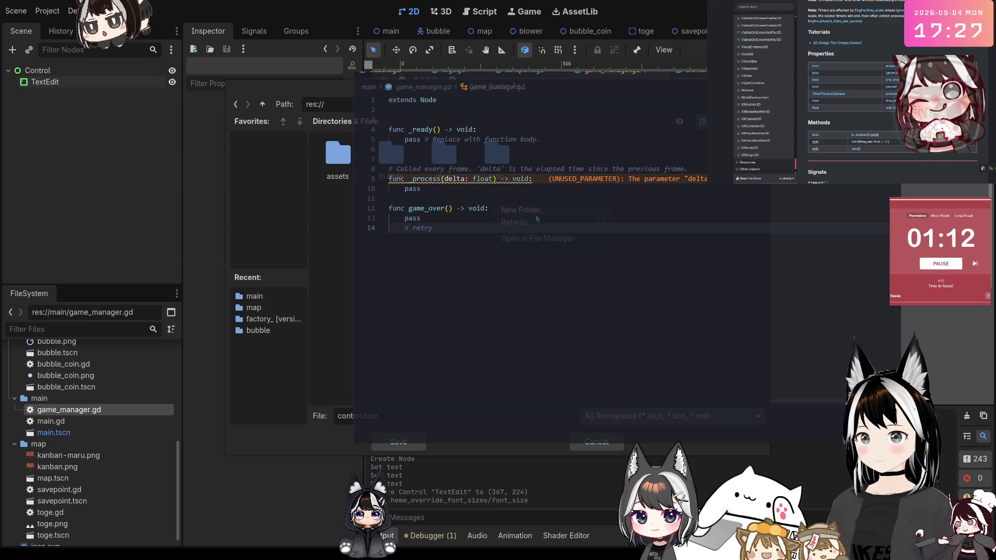
pyautogui.click(521, 209)
pyautogui.press('Return')
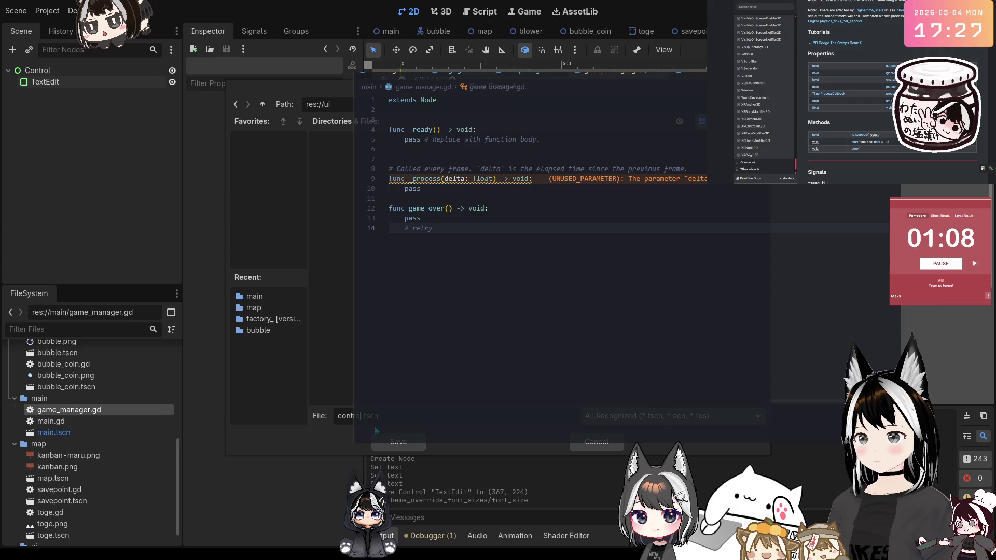
# - Save the scene into the ui folder as retry.tscn
pyautogui.moveTo(362, 415); pyautogui.dragTo(259, 401)
pyautogui.press('BackSpace')
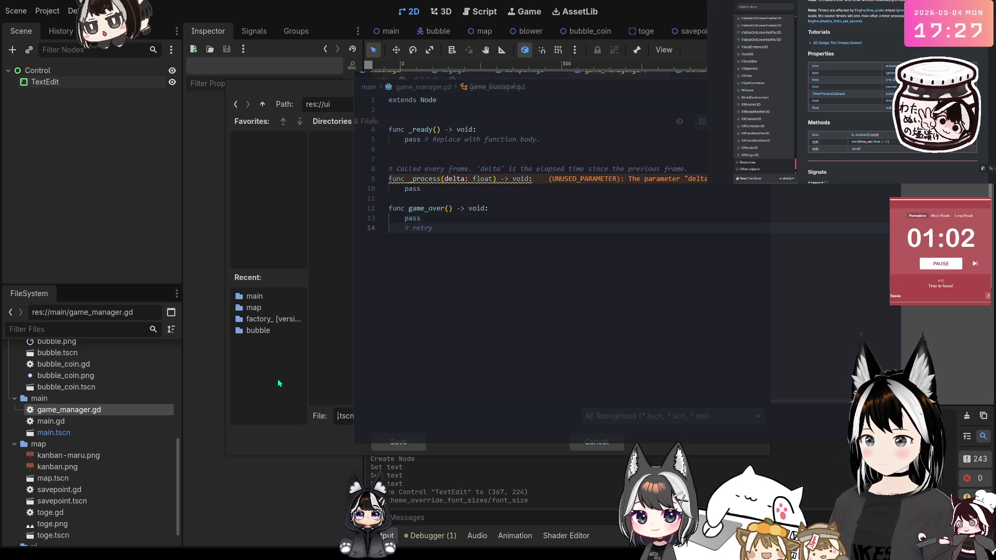
pyautogui.write('retry')
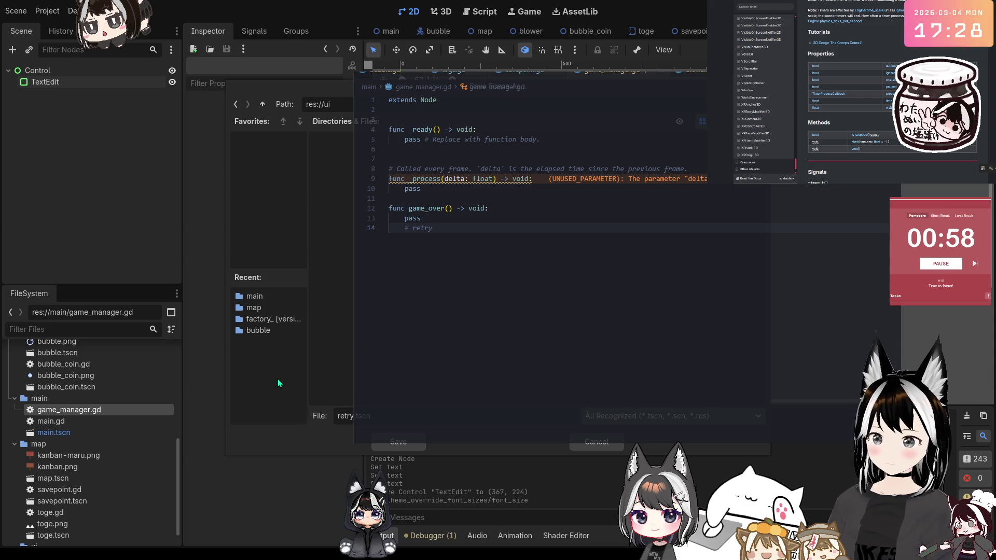
pyautogui.click(379, 446)
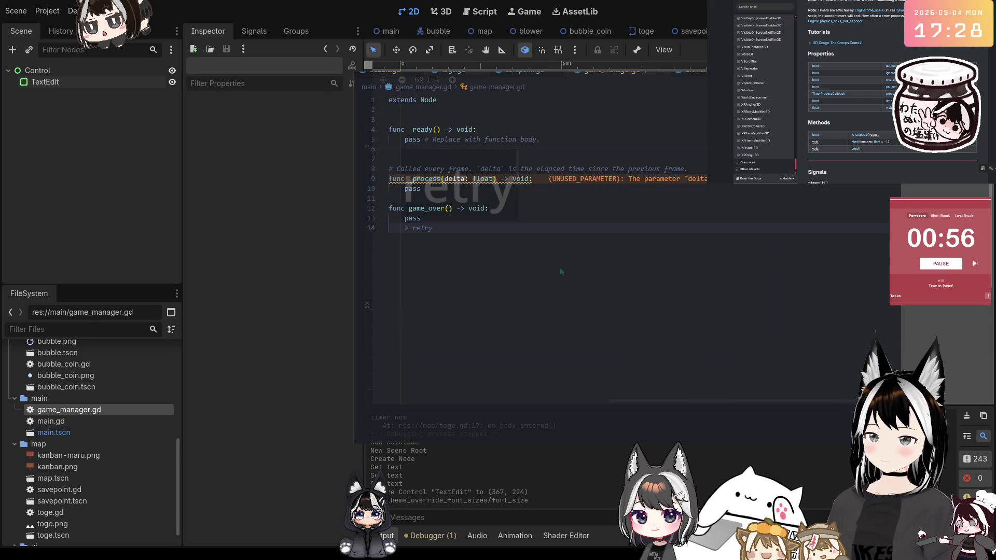
# - Add a Button node as a child of the root Control
pyautogui.click(66, 89)
pyautogui.click(73, 73)
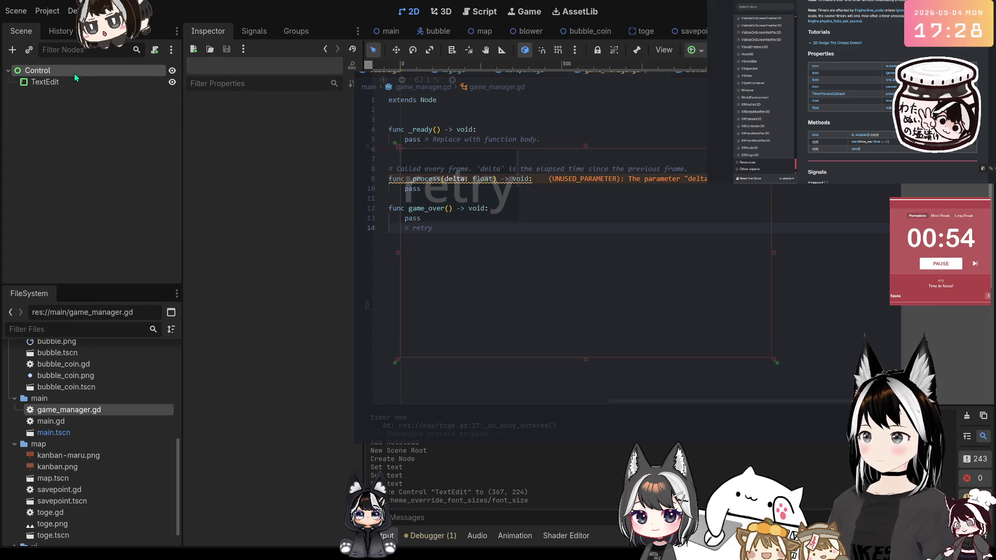
pyautogui.hotkey('ctrl', 'a')
pyautogui.write('button')
pyautogui.press('Return')
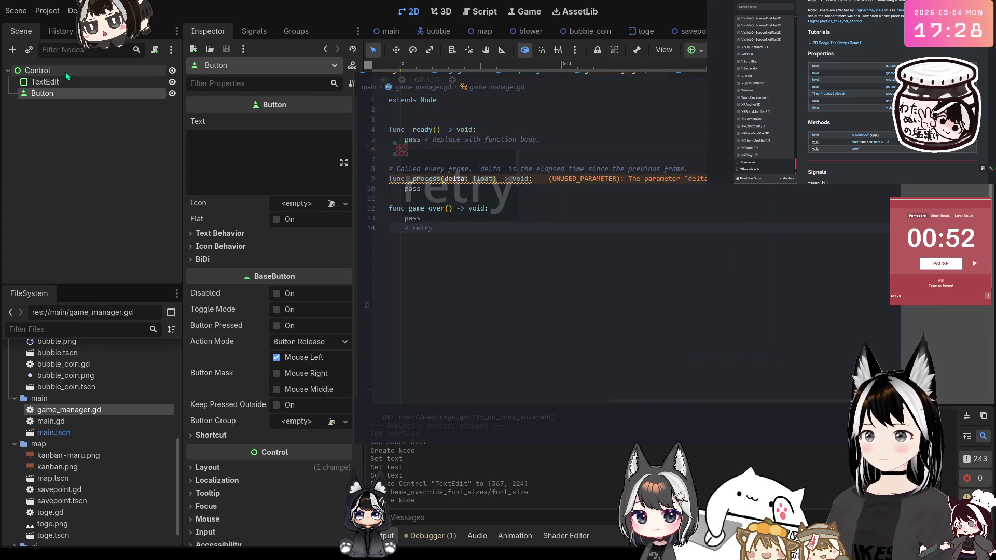
# - Delete the TextEdit node from the scene
pyautogui.click(75, 88)
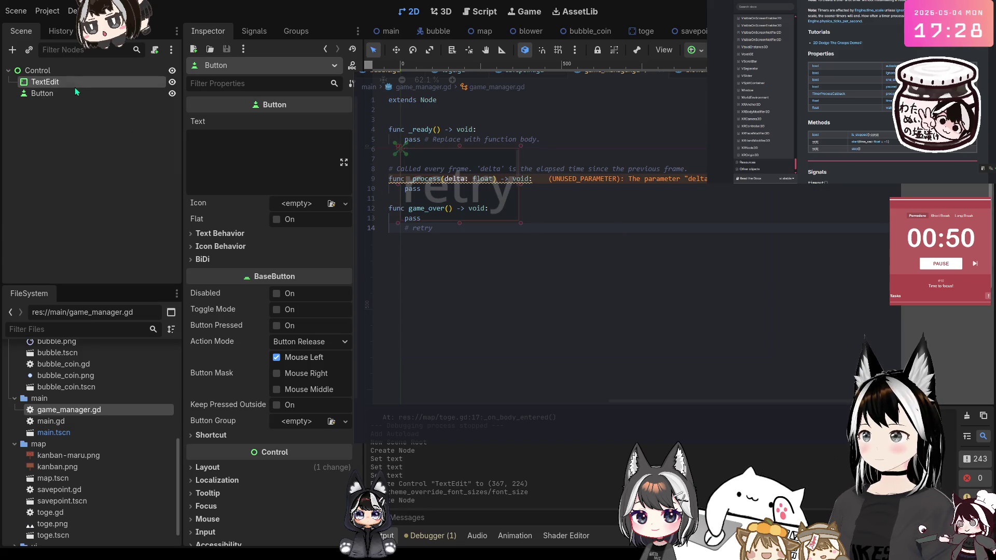
pyautogui.rightClick(75, 87)
pyautogui.press('F2')
pyautogui.rightClick(74, 84)
pyautogui.click(63, 79)
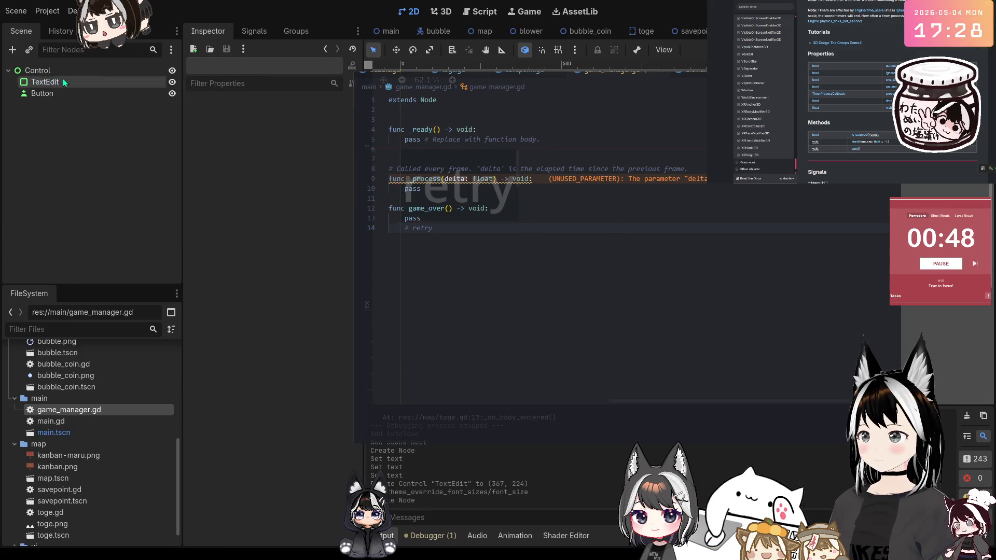
pyautogui.rightClick(70, 82)
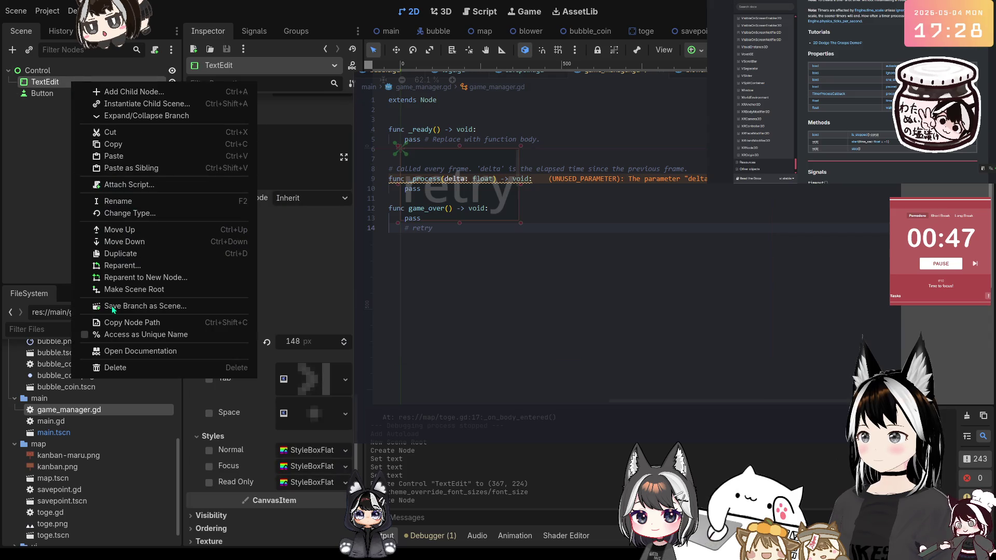
pyautogui.click(112, 367)
pyautogui.click(479, 284)
# - Rename the root Control node to Retry and save the scene
pyautogui.click(64, 71)
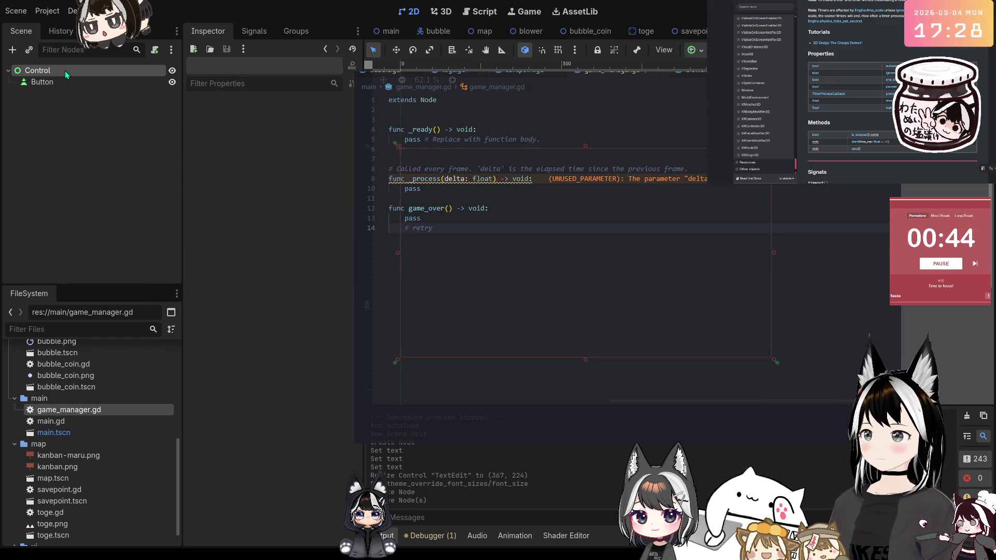
pyautogui.press('F2')
pyautogui.write('Retry')
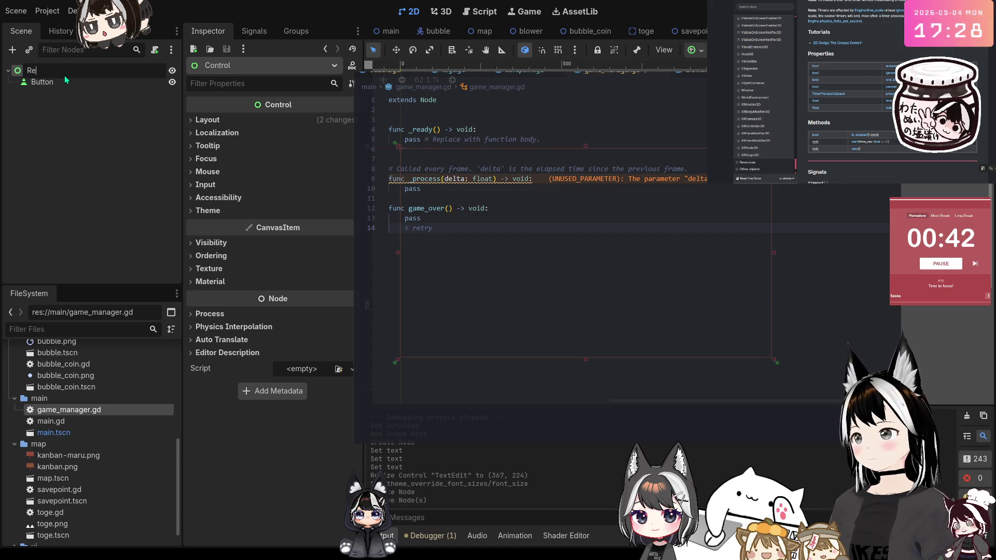
pyautogui.press('Return')
pyautogui.hotkey('ctrl', 's')
pyautogui.click(91, 86)
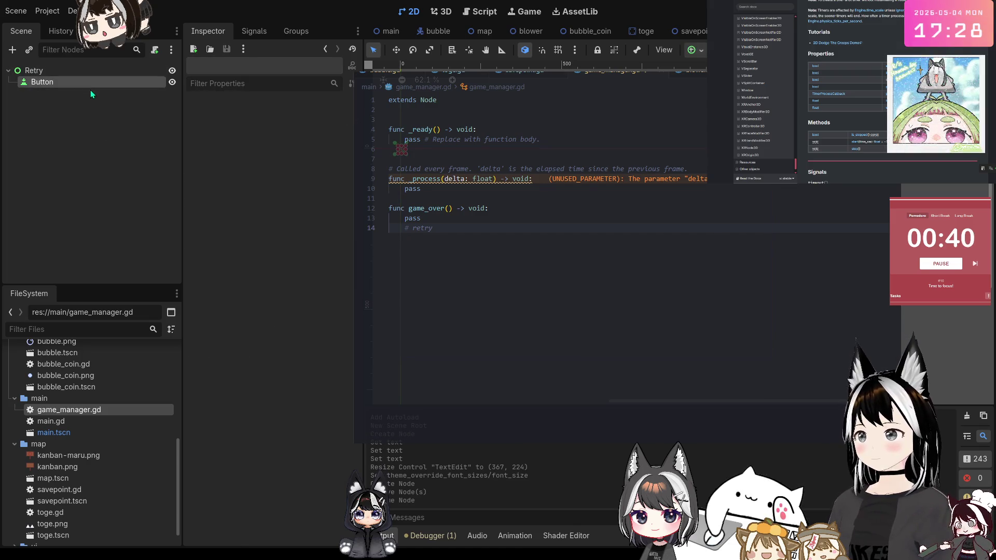
# - Set the Button's text to 'retry'
pyautogui.click(277, 159)
pyautogui.write('retry')
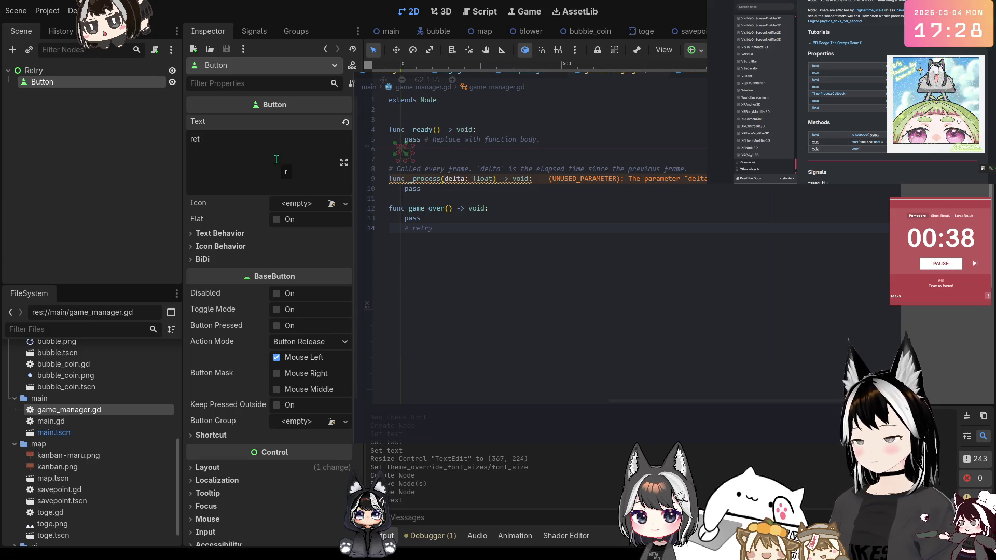
pyautogui.click(505, 111)
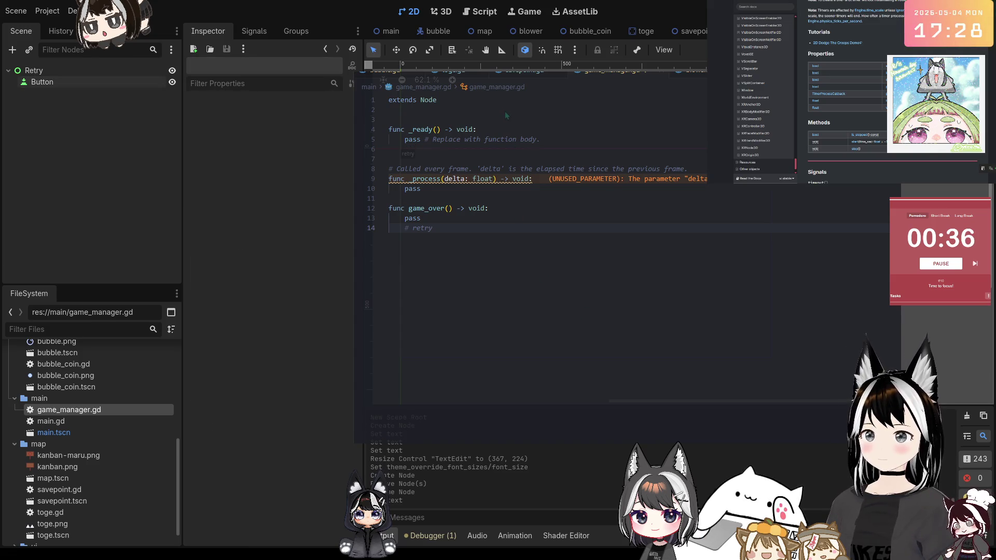
# - Run the game with F5 to test it, then stop it
pyautogui.press('F5')
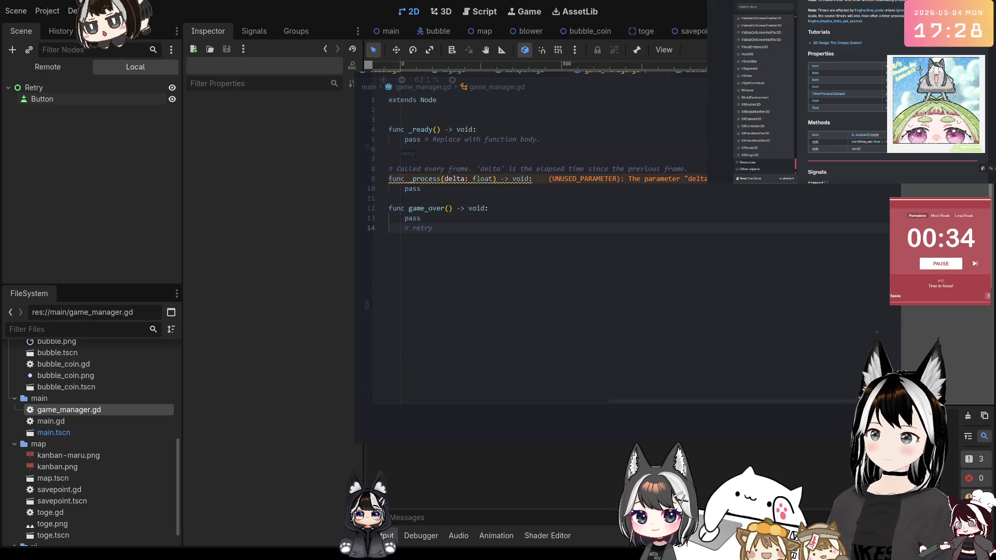
pyautogui.press('F8')
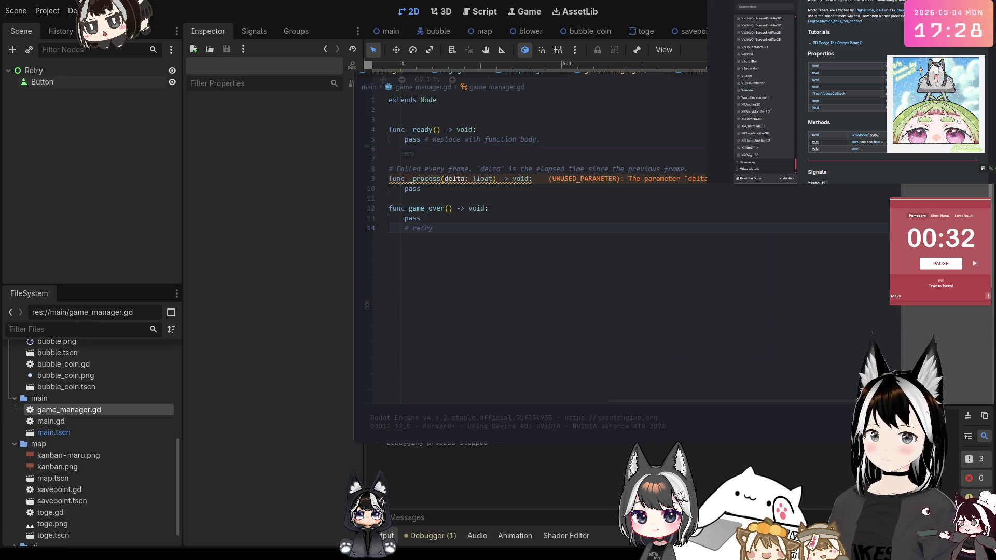
pyautogui.click(68, 80)
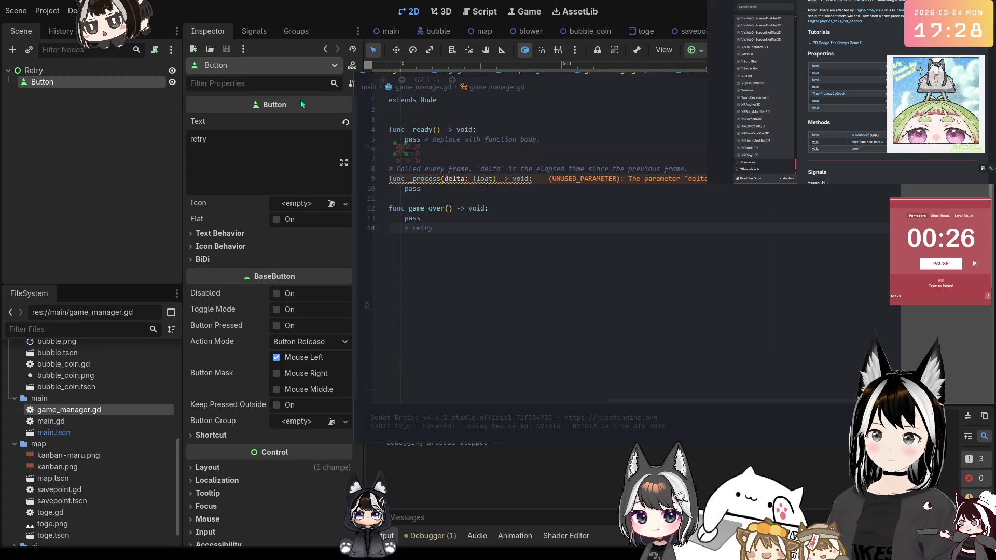
# - Expand the Button's text behaviour, icon behaviour, layout and transform sections
pyautogui.click(232, 233)
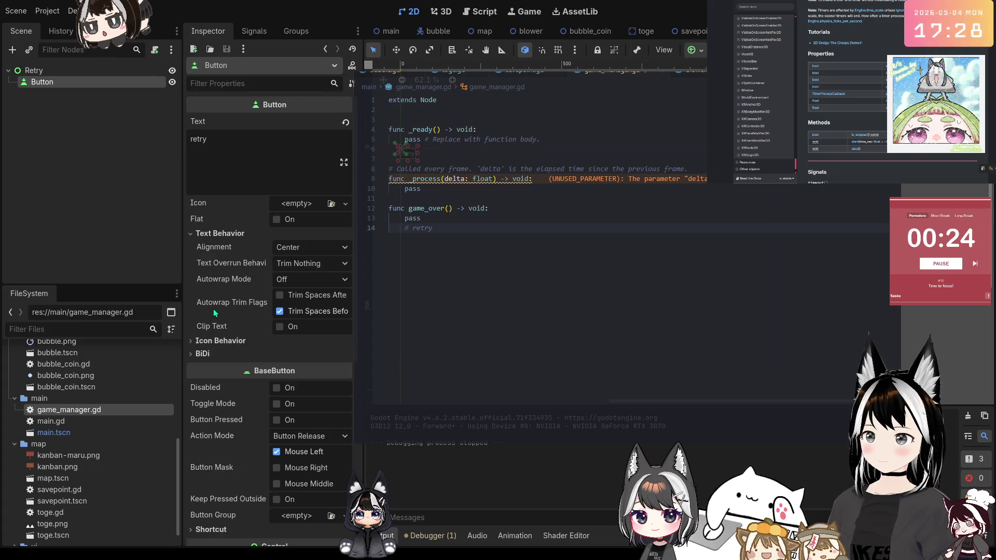
pyautogui.scroll(-3, 229, 330)
pyautogui.click(214, 231)
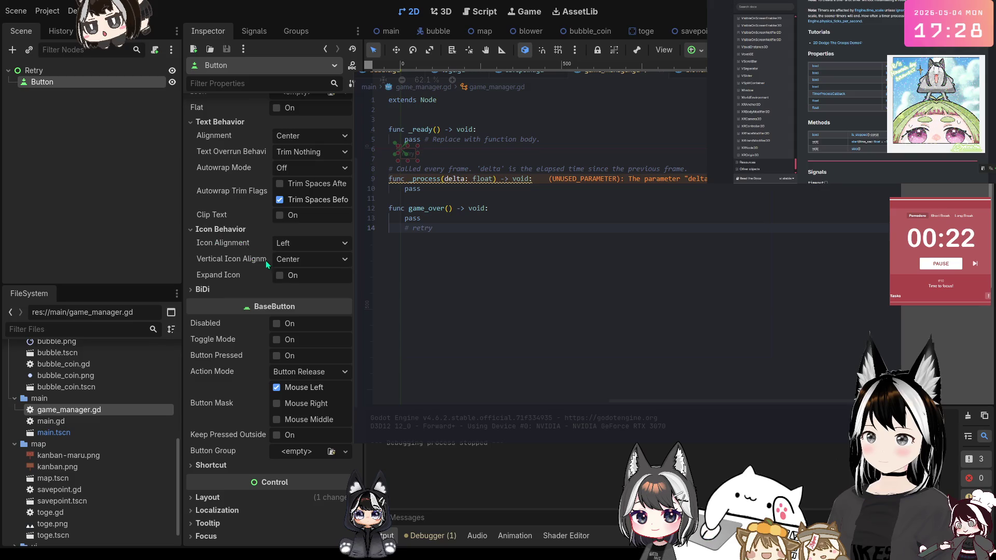
pyautogui.scroll(-2, 228, 366)
pyautogui.scroll(-5, 214, 235)
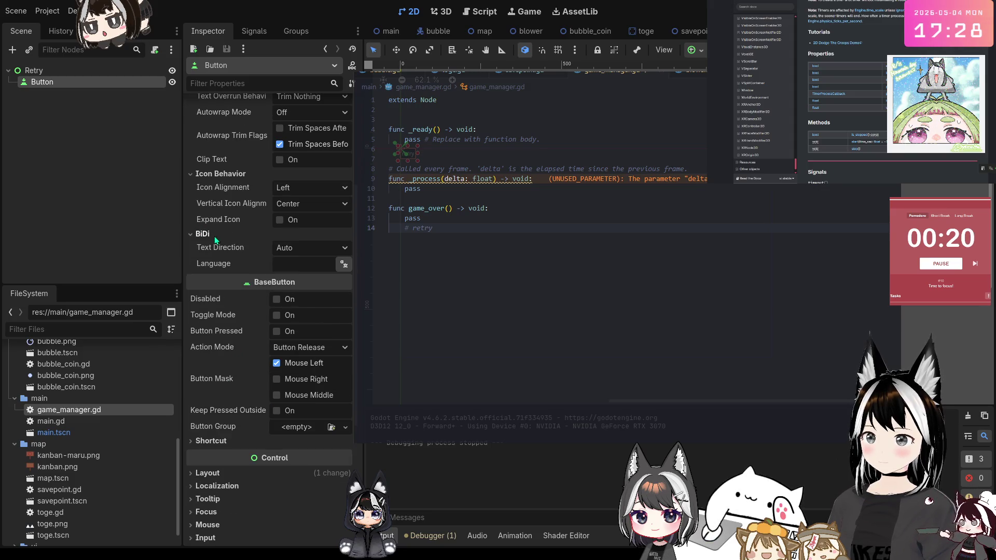
pyautogui.click(207, 250)
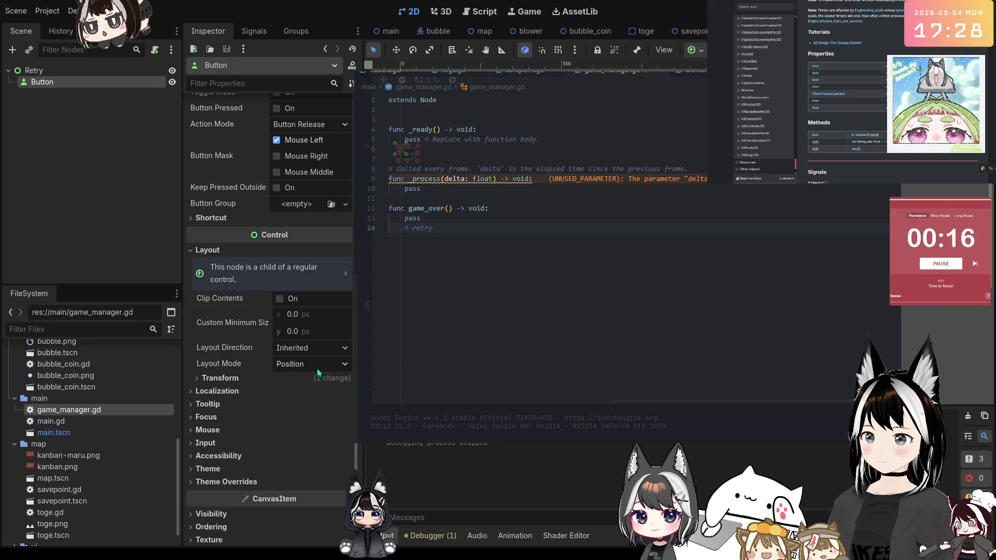
pyautogui.click(231, 379)
pyautogui.scroll(-4, 232, 379)
# - Switch the Button's layout mode to Anchors and center it on the screen
pyautogui.click(311, 197)
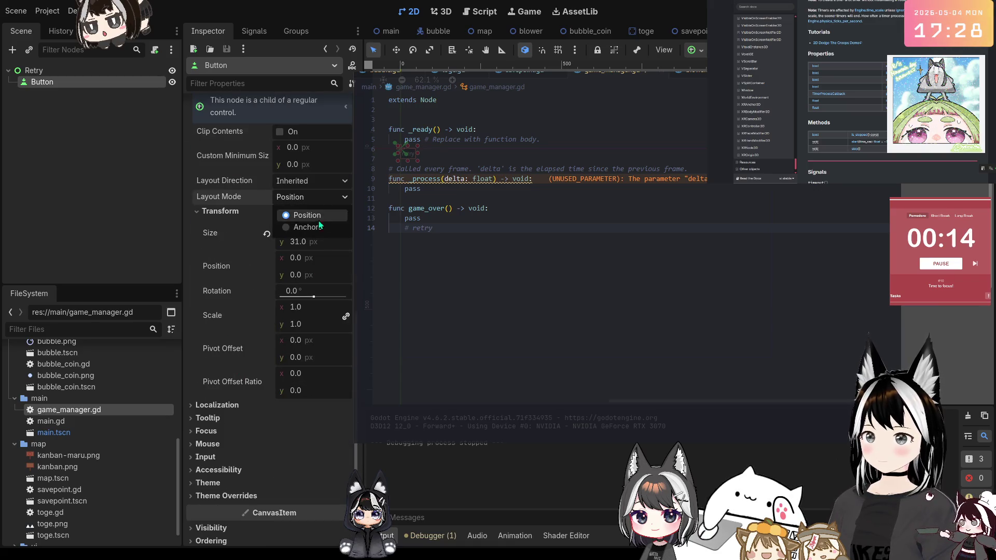
pyautogui.click(314, 229)
pyautogui.click(323, 215)
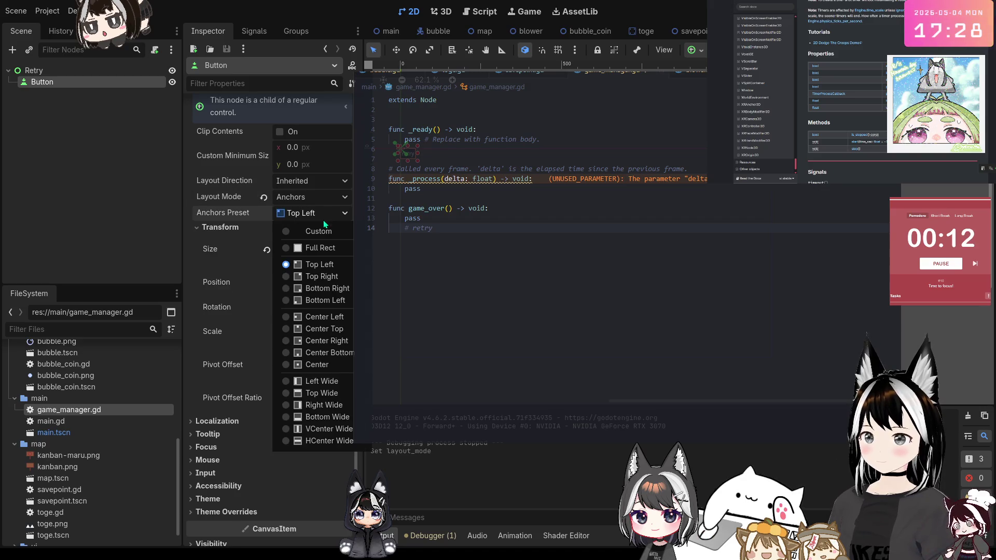
pyautogui.click(327, 249)
pyautogui.click(312, 213)
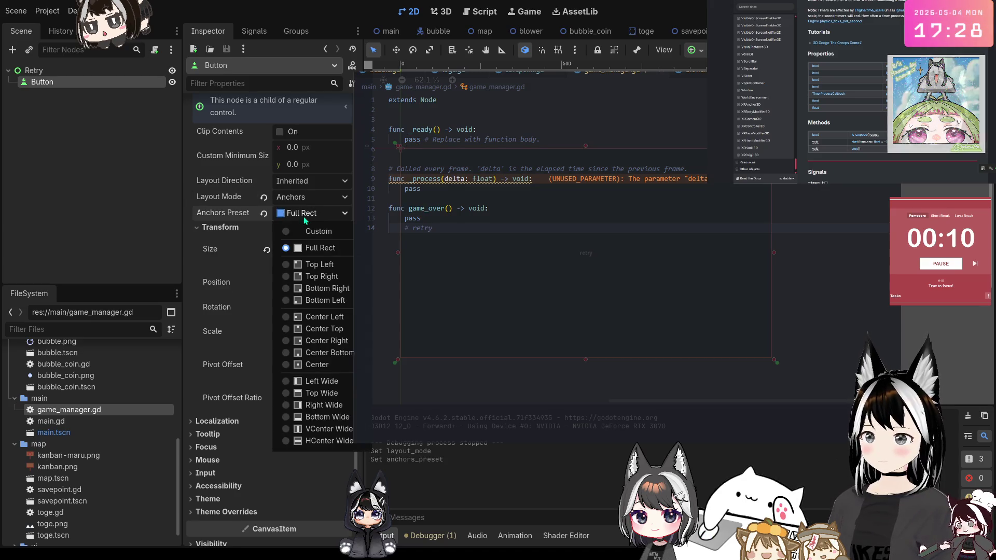
pyautogui.click(341, 363)
# - Expand the Button's Tooltip section and start the five-minute break timer
pyautogui.scroll(4, 664, 268)
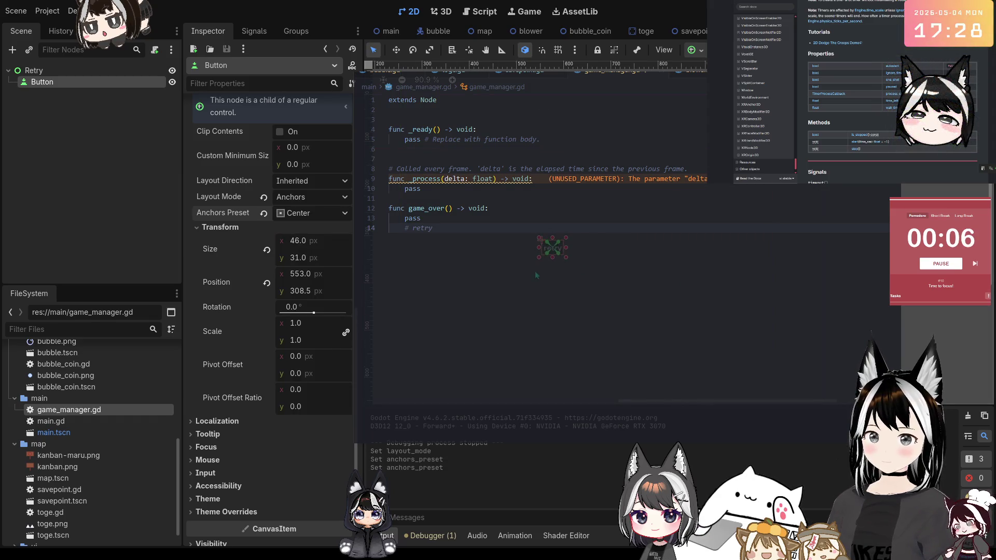
pyautogui.scroll(10, 268, 221)
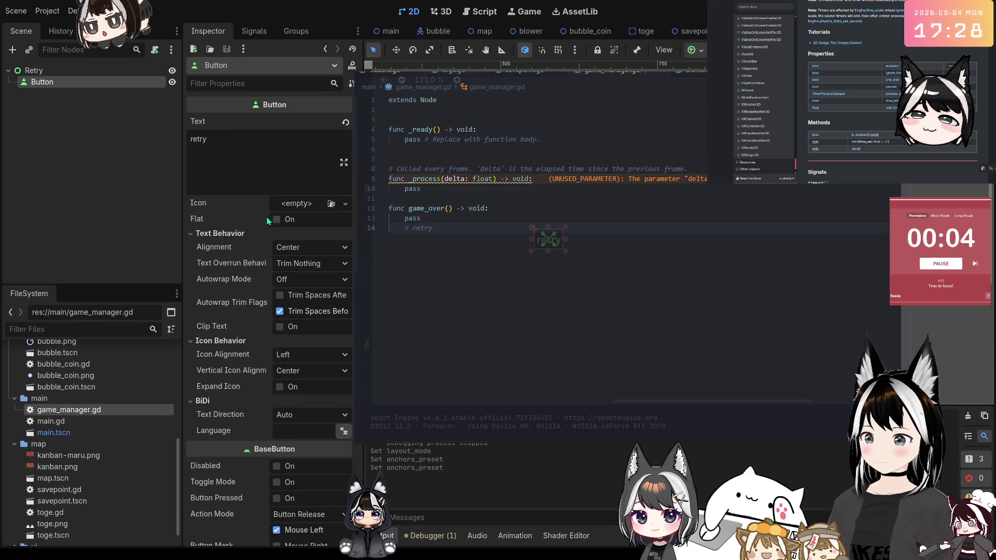
pyautogui.scroll(-6, 278, 231)
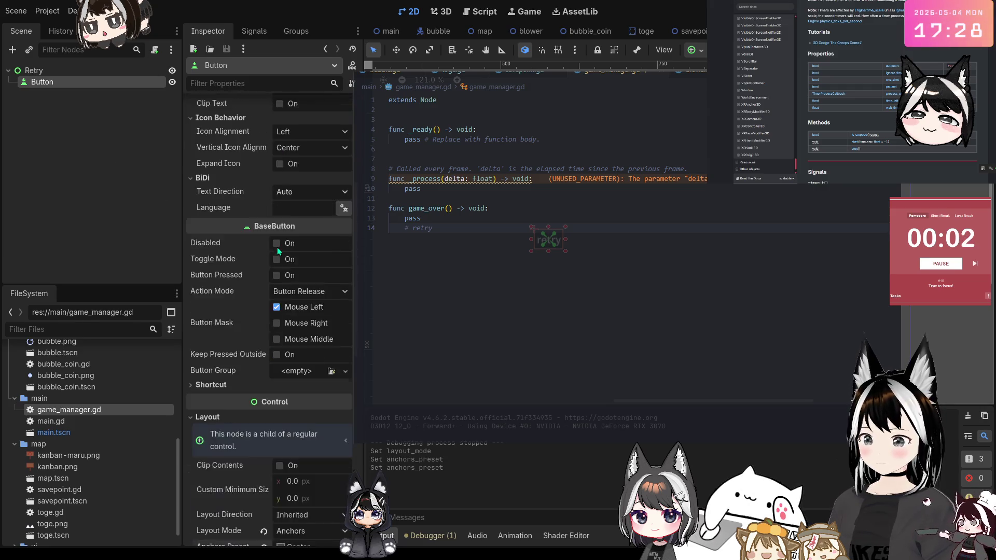
pyautogui.scroll(-8, 279, 256)
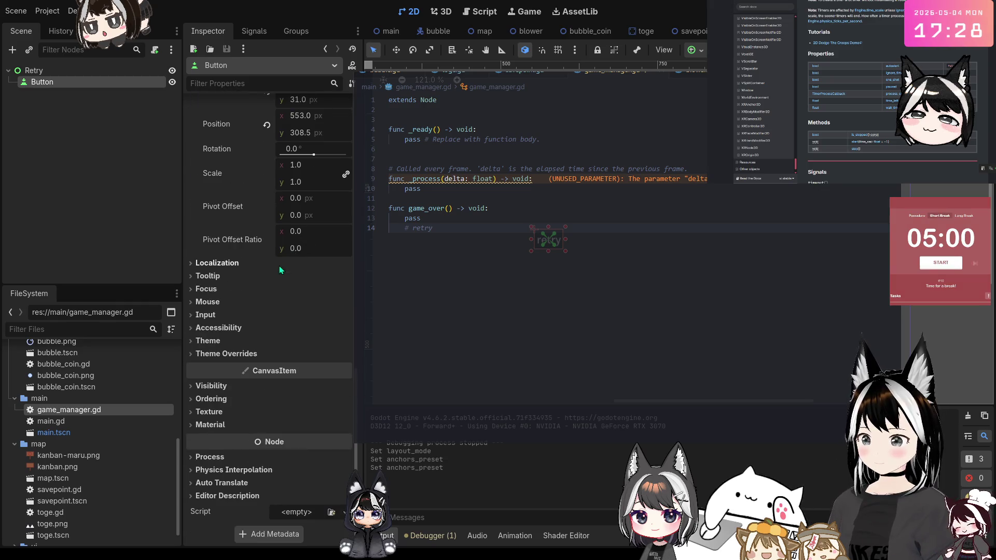
pyautogui.click(237, 278)
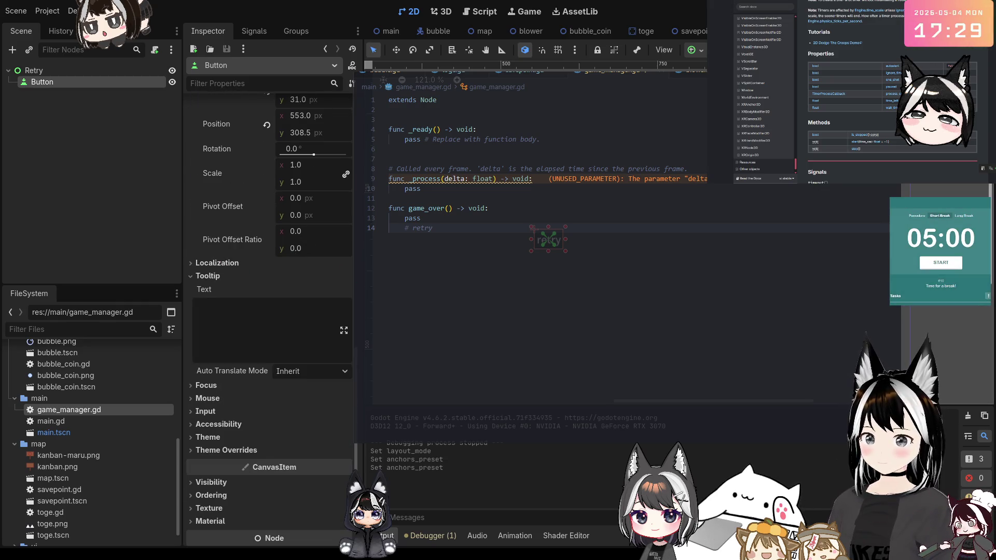
pyautogui.click(948, 263)
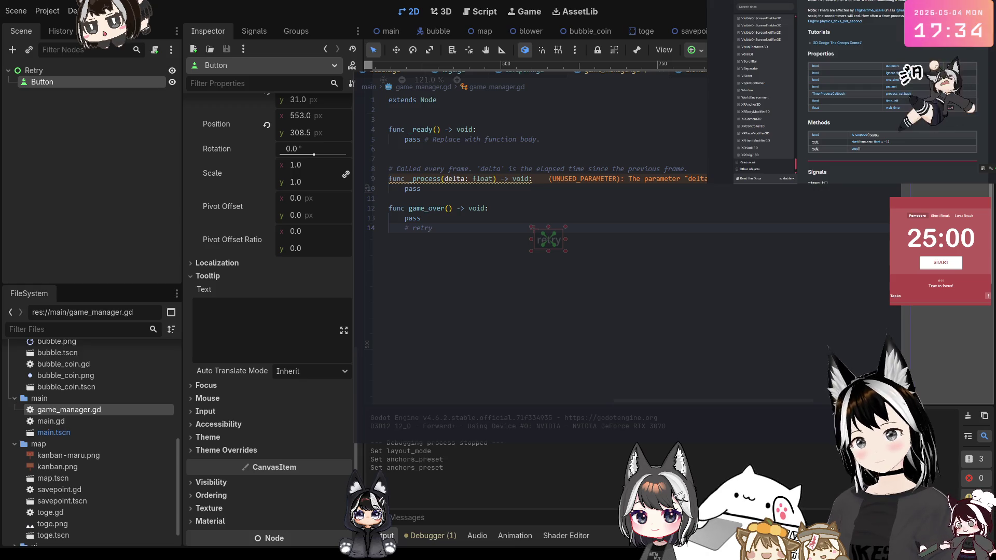
pyautogui.click(932, 266)
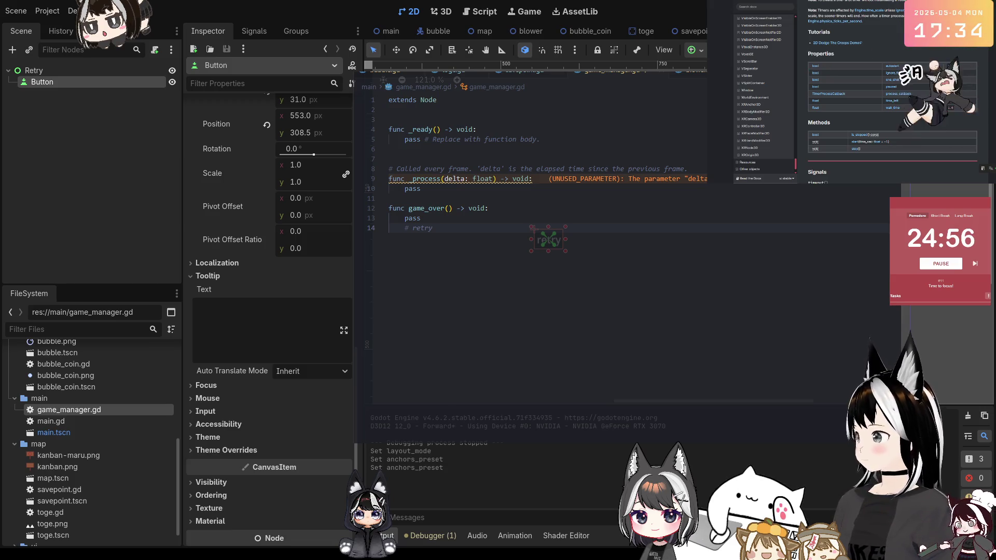
# - Override the retry Button's font size under Theme Overrides, raising it to 80 px
pyautogui.scroll(-3, 576, 259)
pyautogui.scroll(-1, 577, 269)
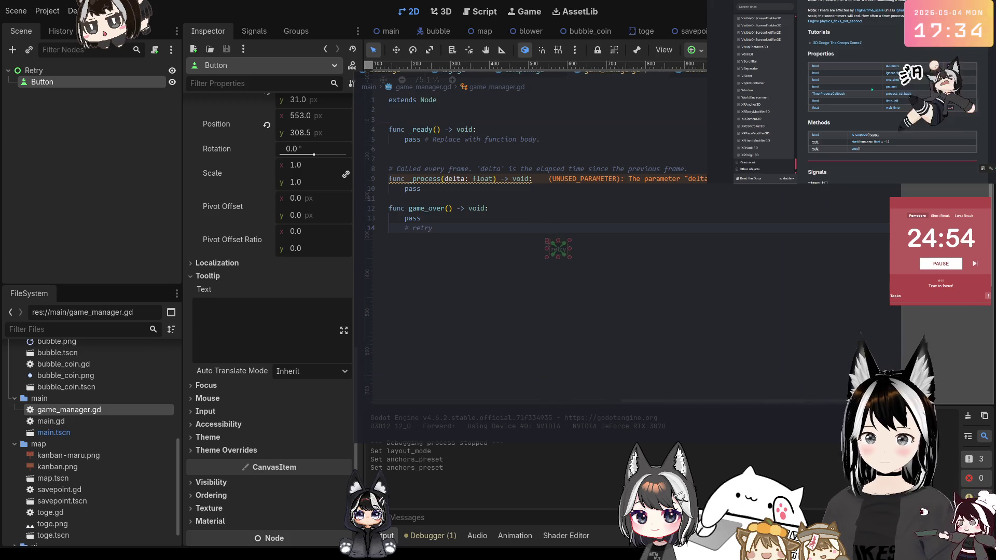
pyautogui.click(55, 83)
pyautogui.scroll(4, 261, 240)
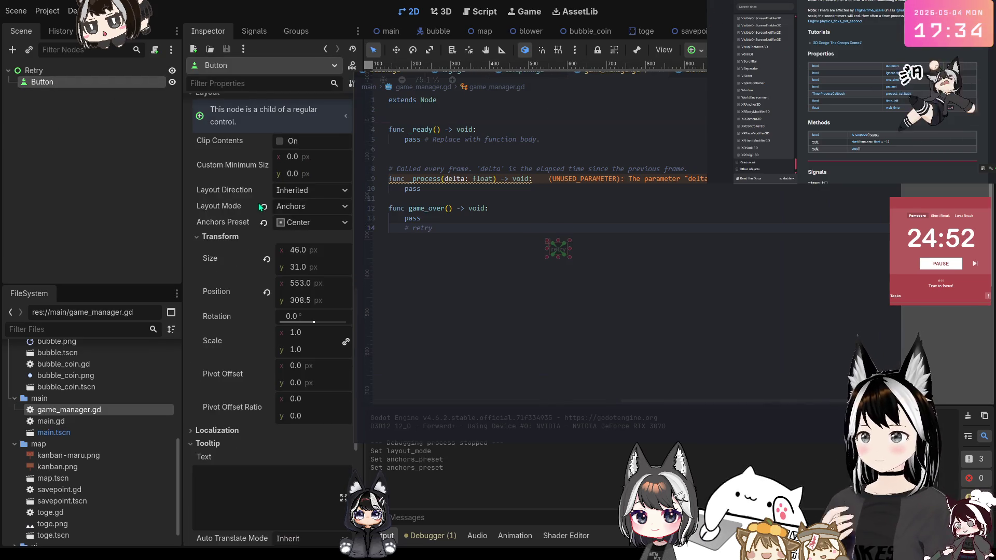
pyautogui.scroll(-2, 229, 360)
pyautogui.scroll(-2, 258, 430)
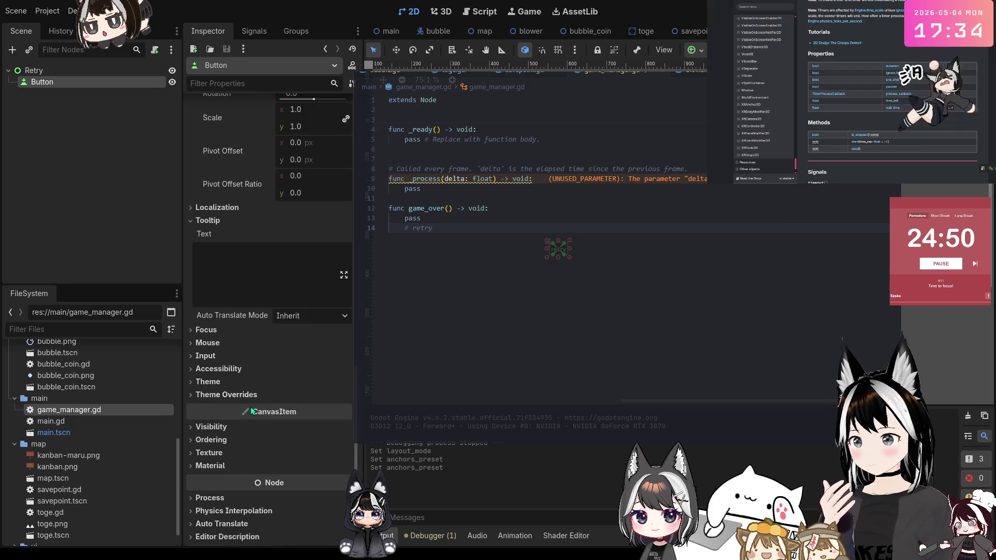
pyautogui.click(208, 382)
pyautogui.click(215, 425)
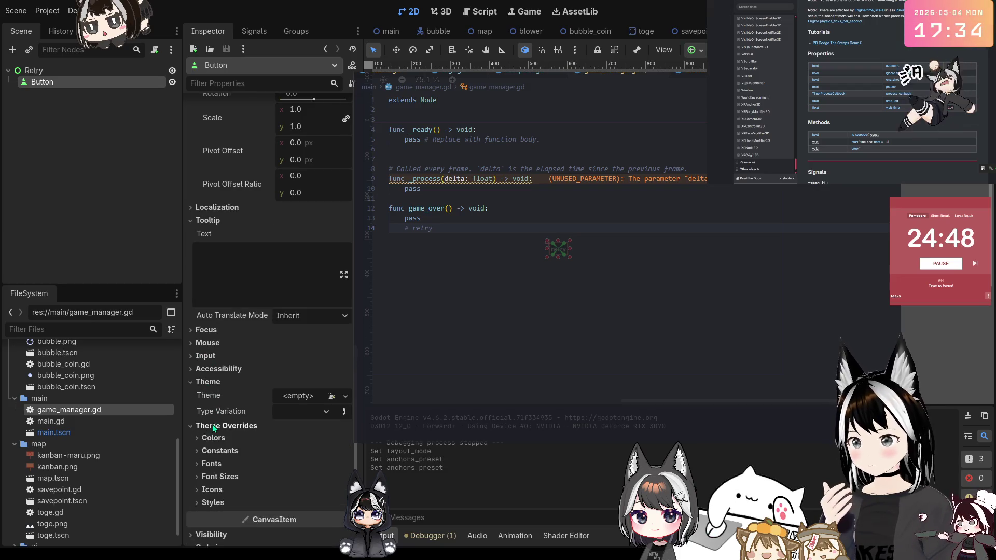
pyautogui.scroll(-5, 251, 388)
pyautogui.click(212, 315)
pyautogui.click(217, 343)
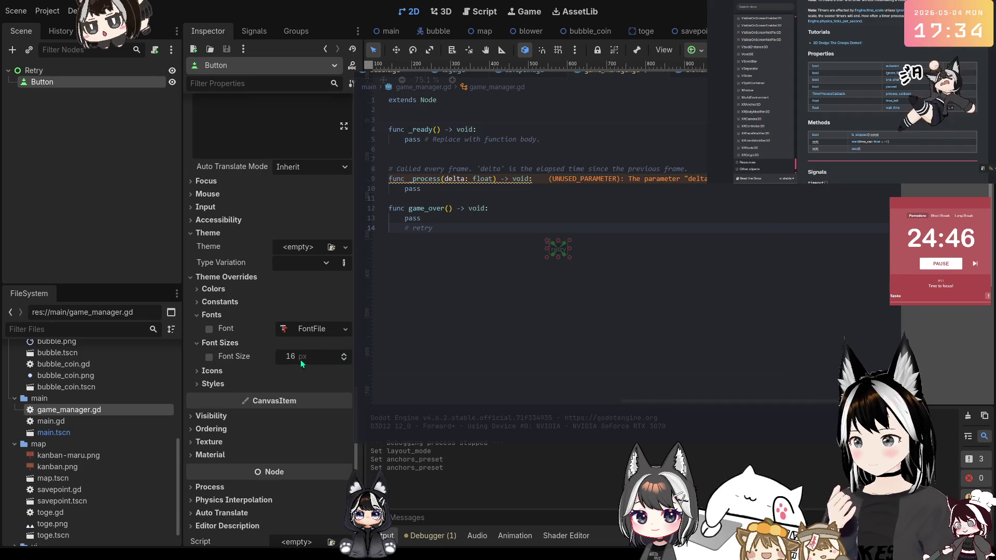
pyautogui.click(209, 357)
pyautogui.moveTo(308, 357); pyautogui.dragTo(337, 356)
pyautogui.click(111, 204)
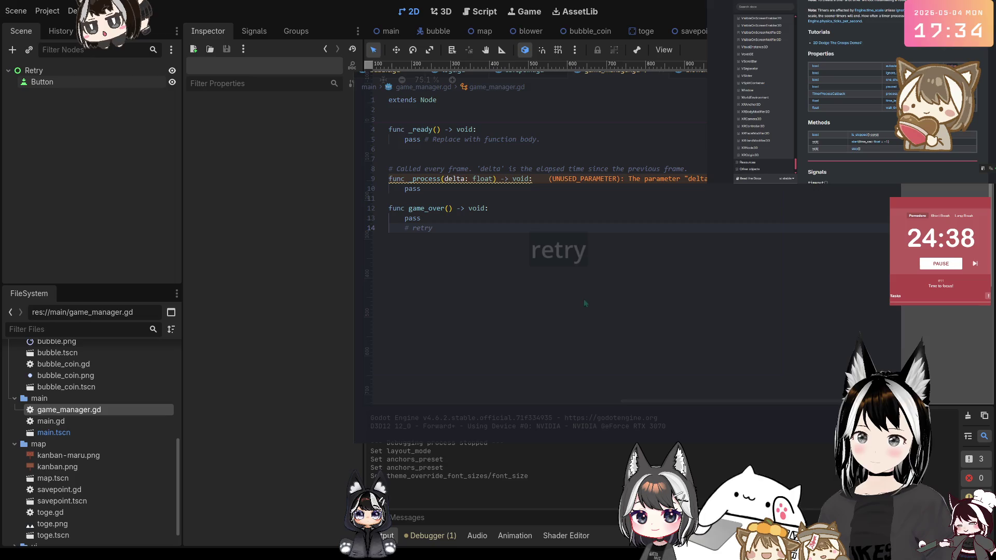
# - Rename the root node to 'Puase'
pyautogui.click(37, 70)
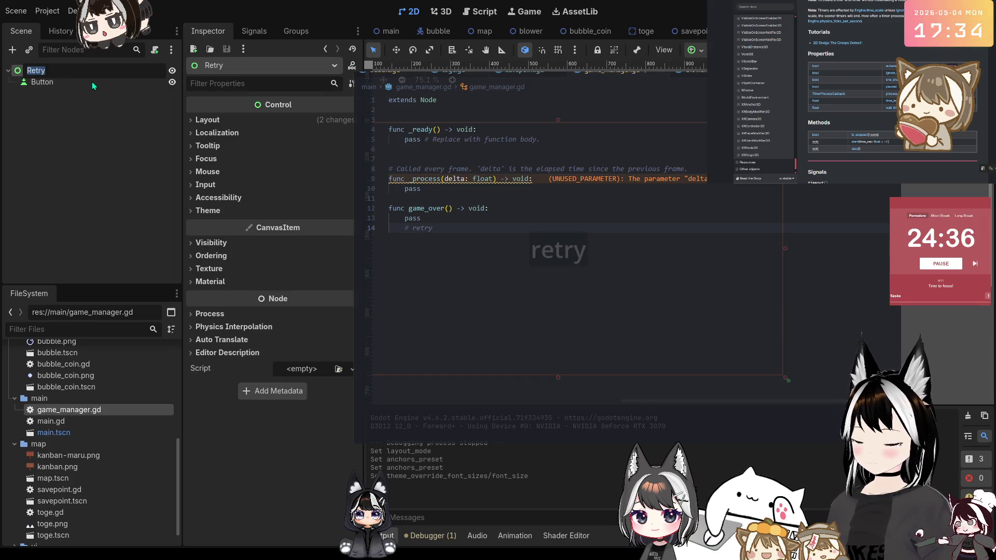
pyautogui.write('P')
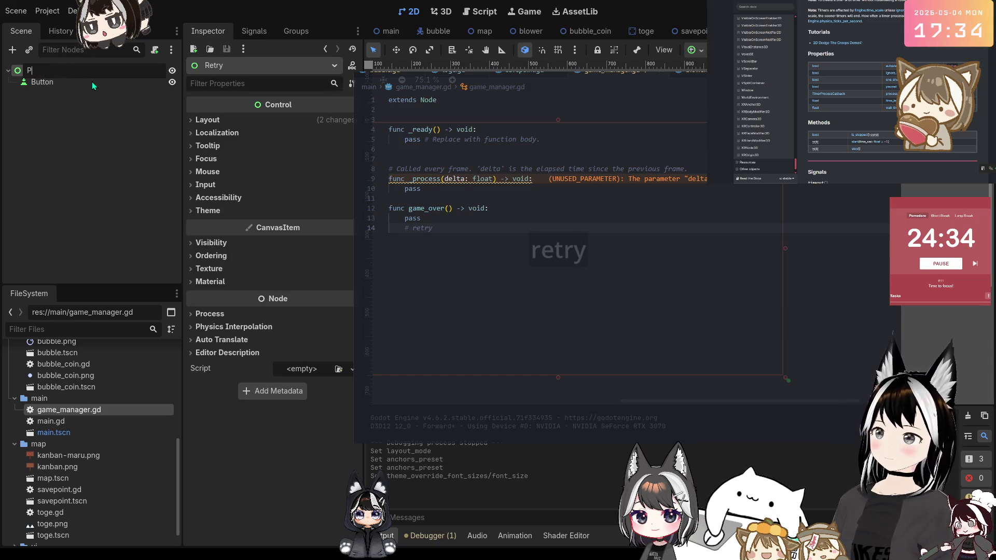
pyautogui.write('ause')
pyautogui.press('BackSpace')
pyautogui.press('BackSpace')
pyautogui.press('BackSpace')
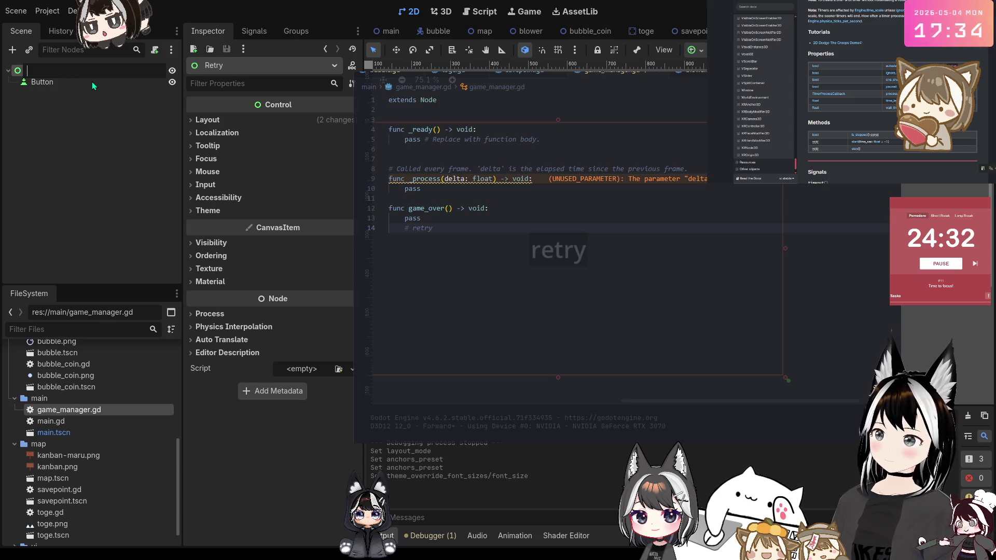
pyautogui.write('Puase')
pyautogui.press('Return')
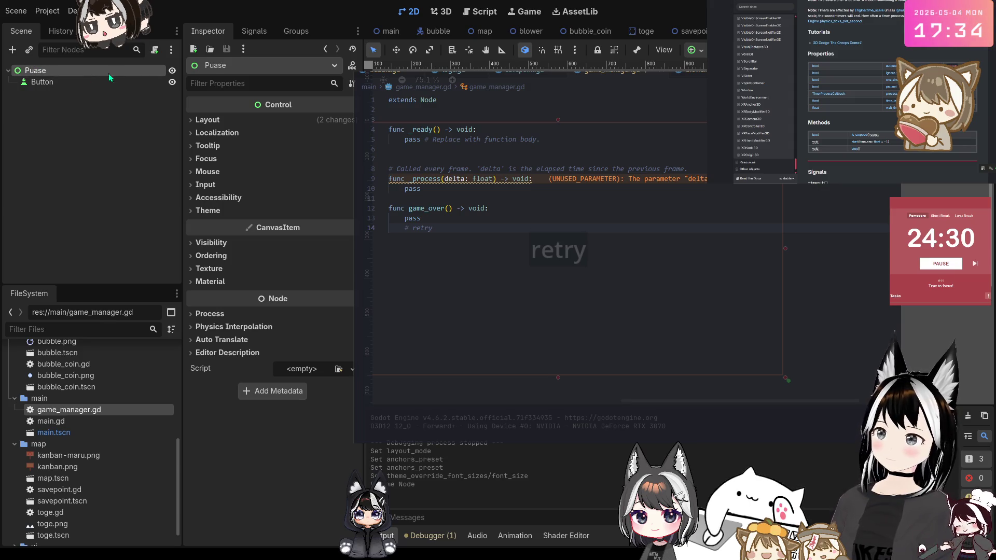
pyautogui.click(61, 228)
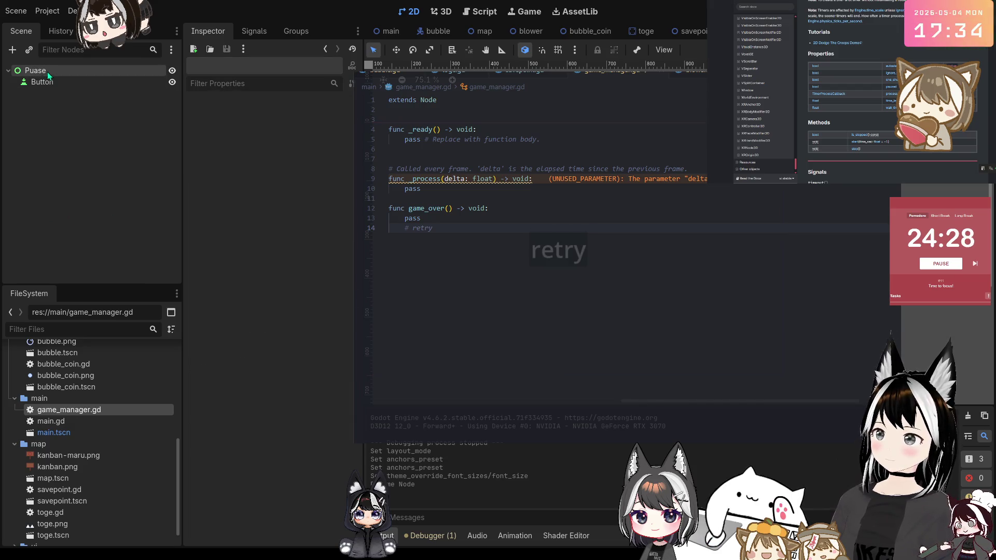
# - Cycle through the open scenes, visiting the savepoint scene, then return to the retry scene
pyautogui.scroll(-4, 567, 210)
pyautogui.scroll(2, 571, 212)
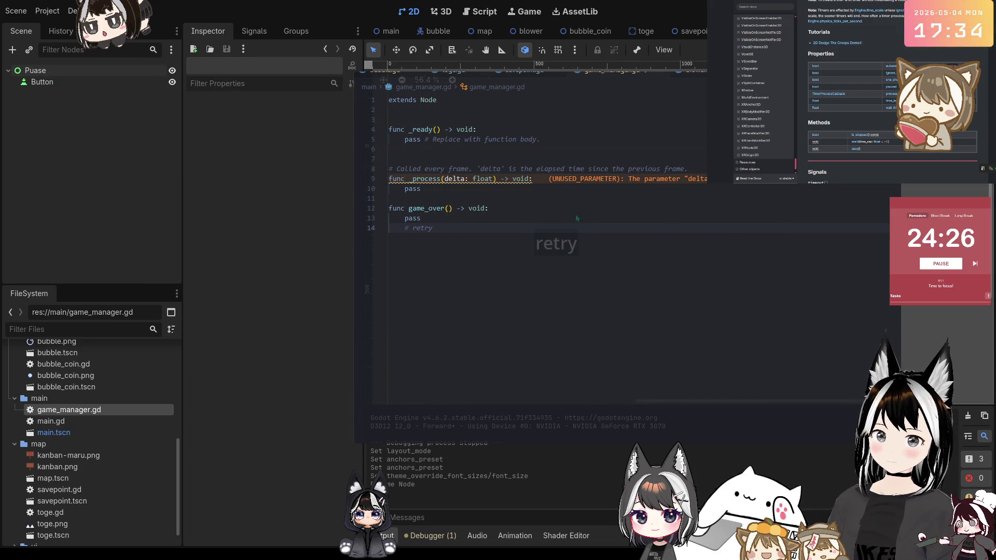
pyautogui.scroll(-1, 649, 319)
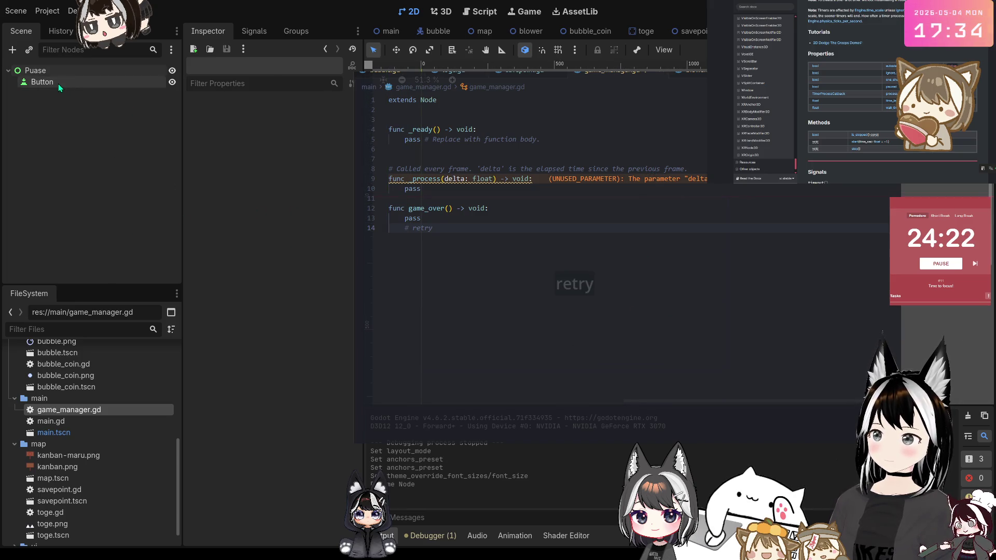
pyautogui.hotkey('ctrl', 'shift', 'Tab')
pyautogui.hotkey('ctrl', 'Tab')
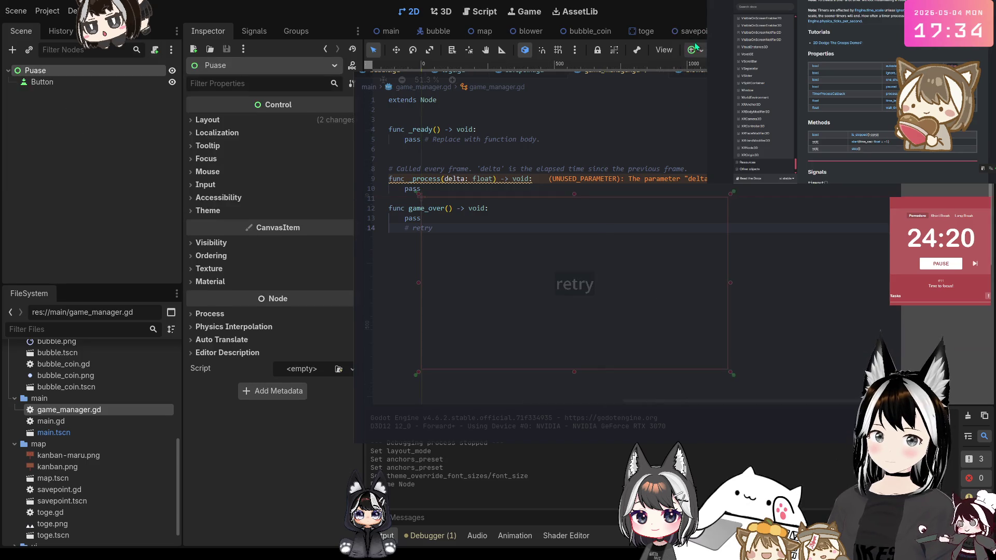
pyautogui.hotkey('ctrl', 'shift', 'Tab')
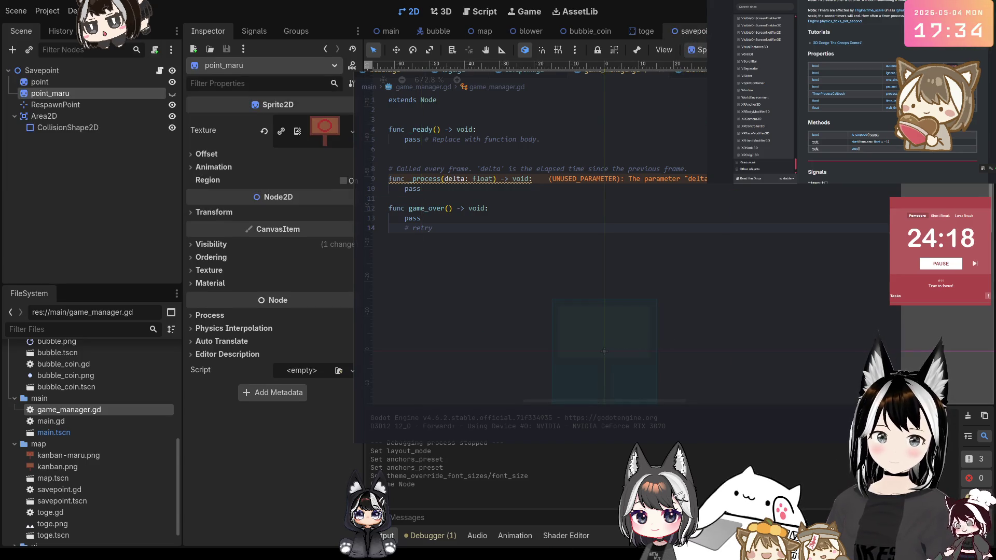
pyautogui.hotkey('ctrl', 'Tab')
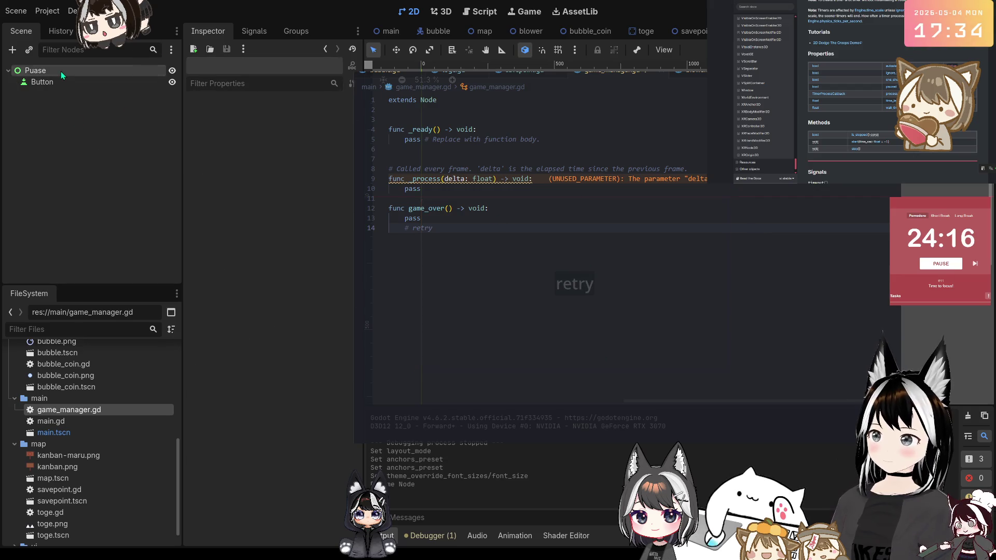
# - Rename the root node back to Retry and save the scene
pyautogui.doubleClick(63, 73)
pyautogui.write('Ret')
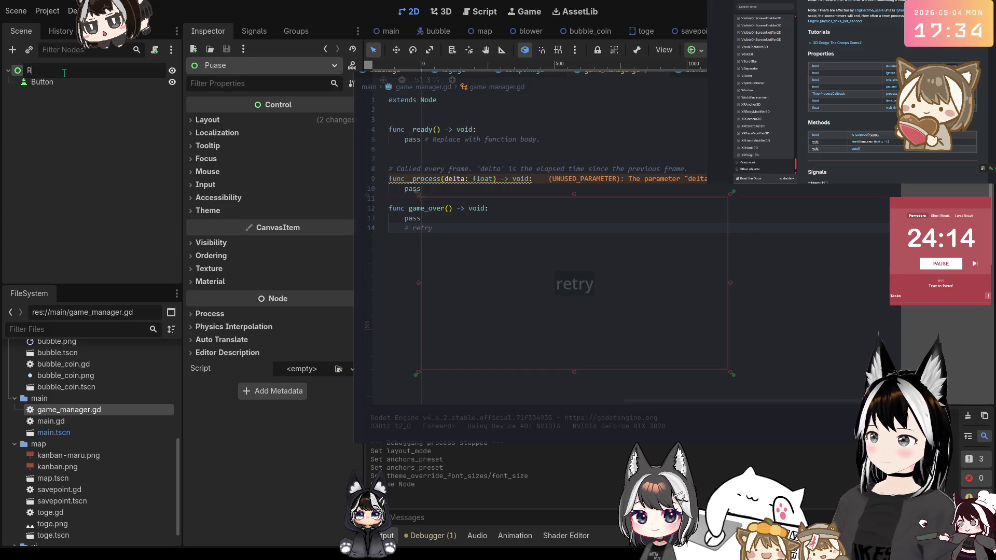
pyautogui.write('ry')
pyautogui.press('Return')
pyautogui.hotkey('ctrl', 's')
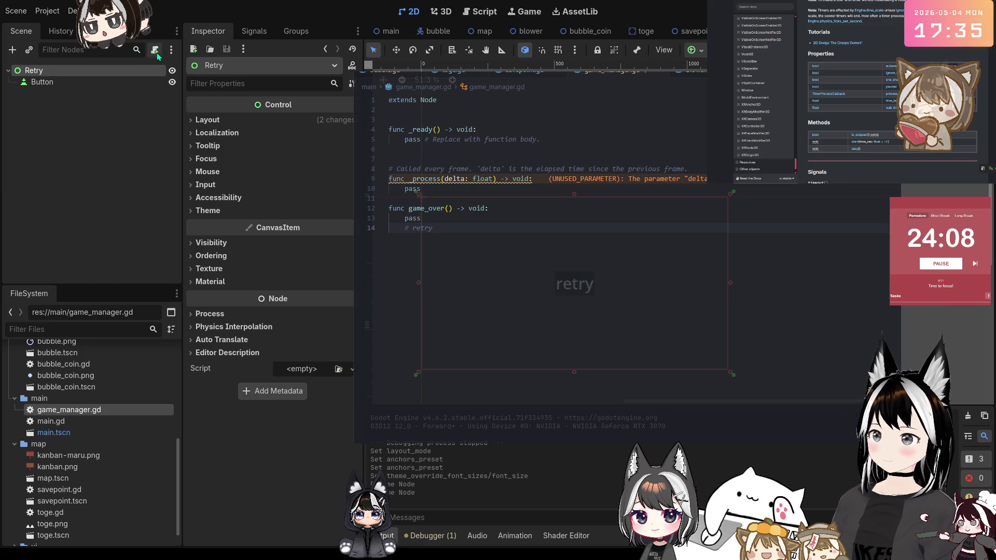
# - Attach a new script at res://ui/retry.gd to the Retry node
pyautogui.click(155, 50)
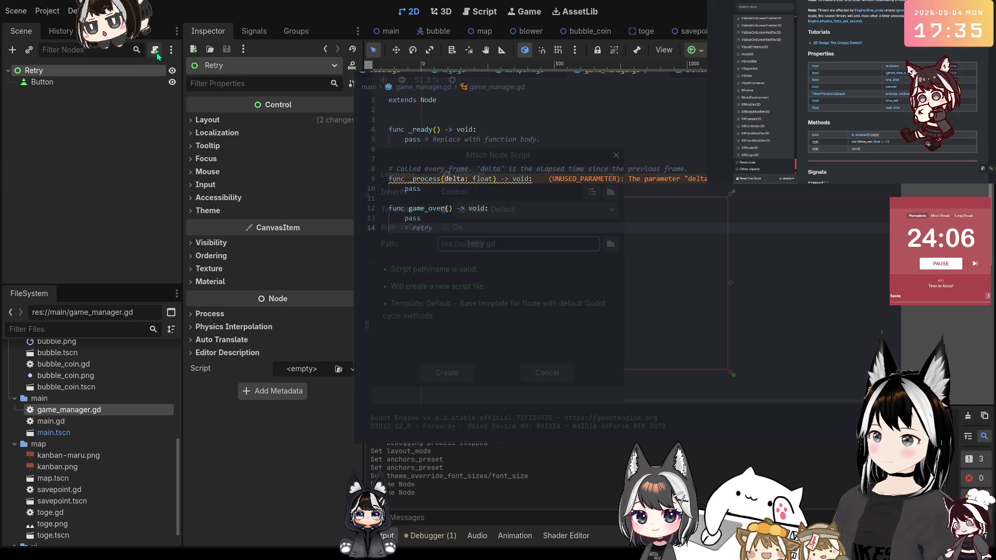
pyautogui.click(449, 378)
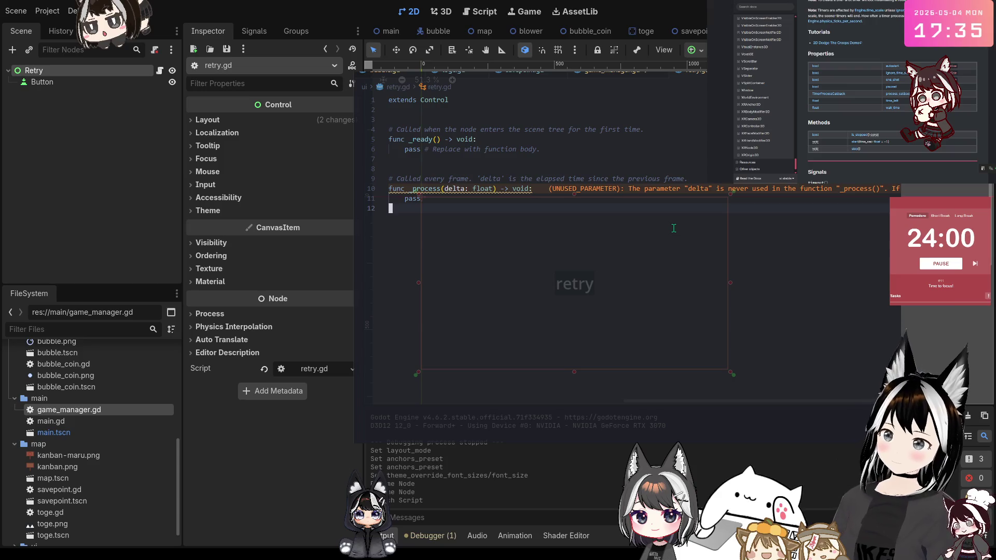
pyautogui.press('Up')
pyautogui.press('Up')
pyautogui.press('Up')
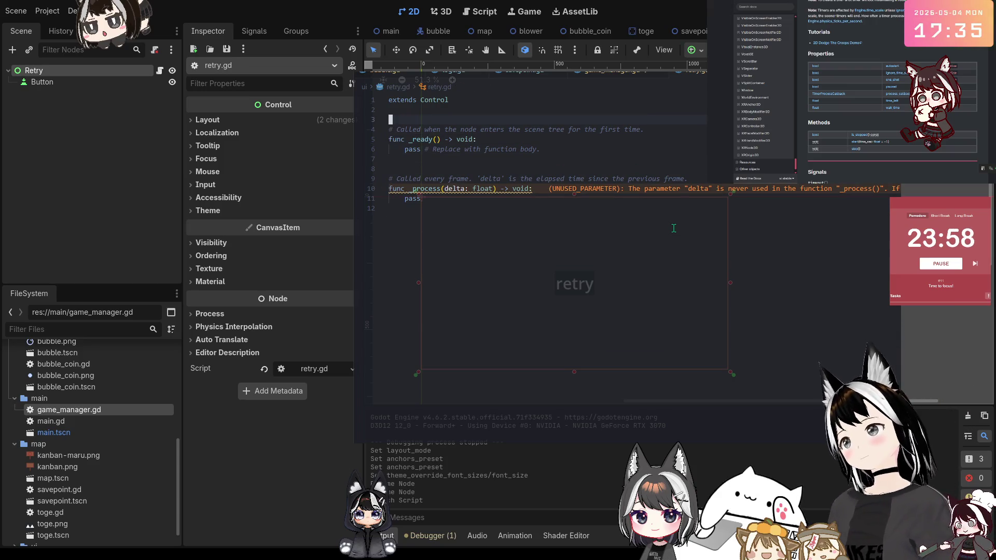
pyautogui.press('Return')
pyautogui.press('BackSpace')
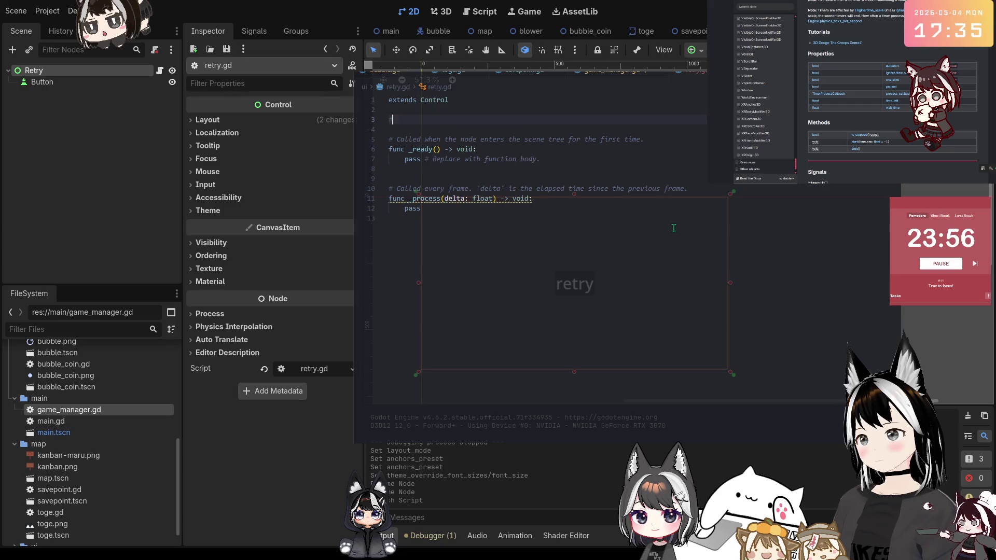
pyautogui.write('onreaf')
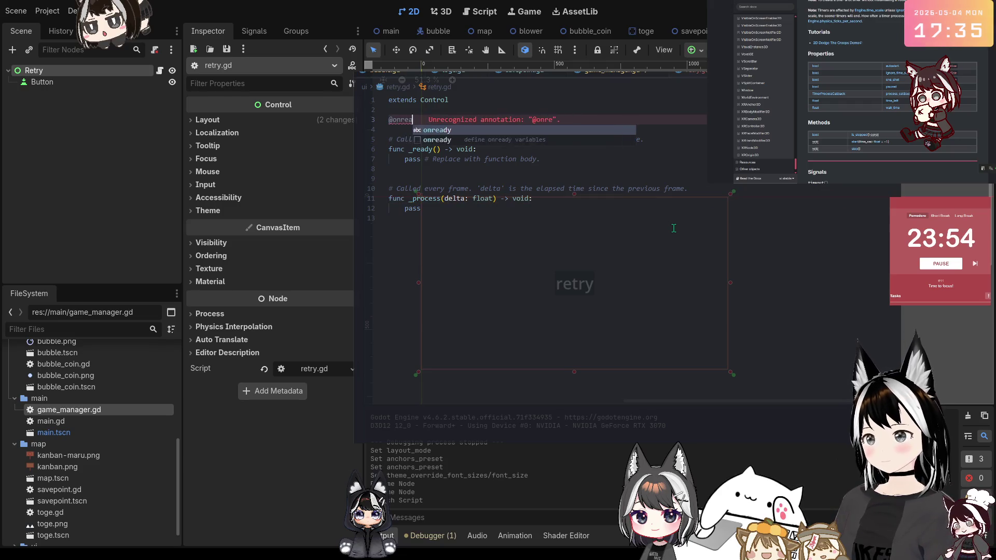
pyautogui.press('BackSpace')
pyautogui.press('BackSpace')
pyautogui.press('BackSpace')
pyautogui.write('onreday ')
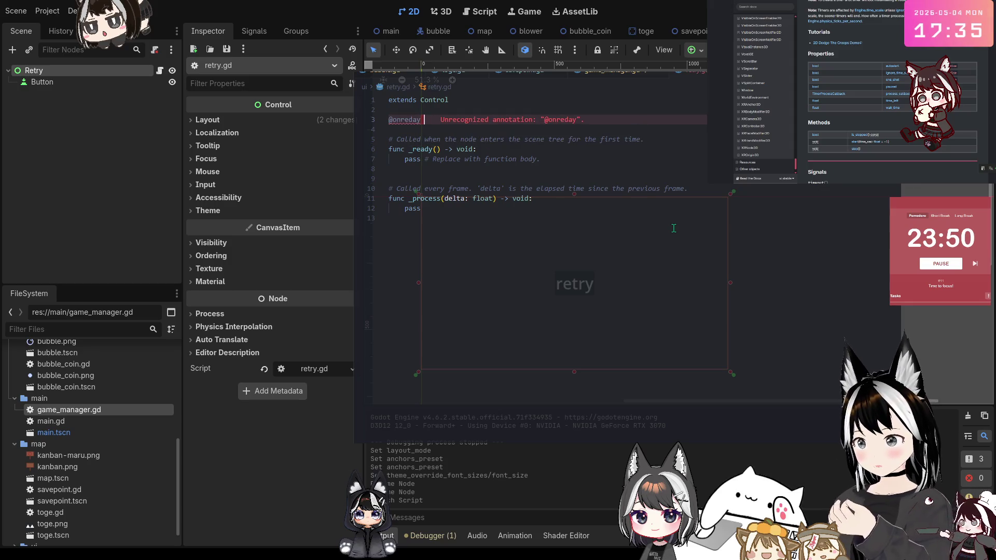
pyautogui.write('var b')
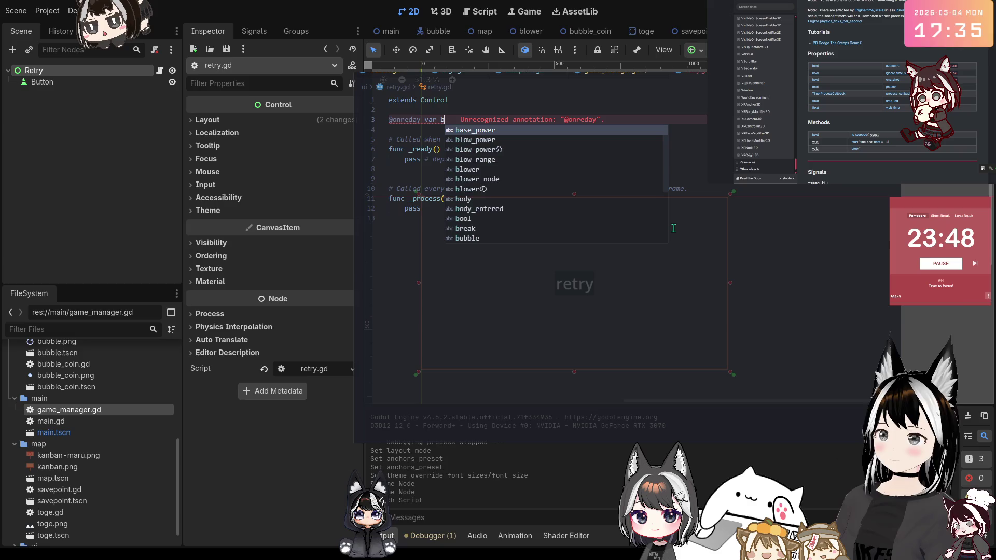
pyautogui.write('utton')
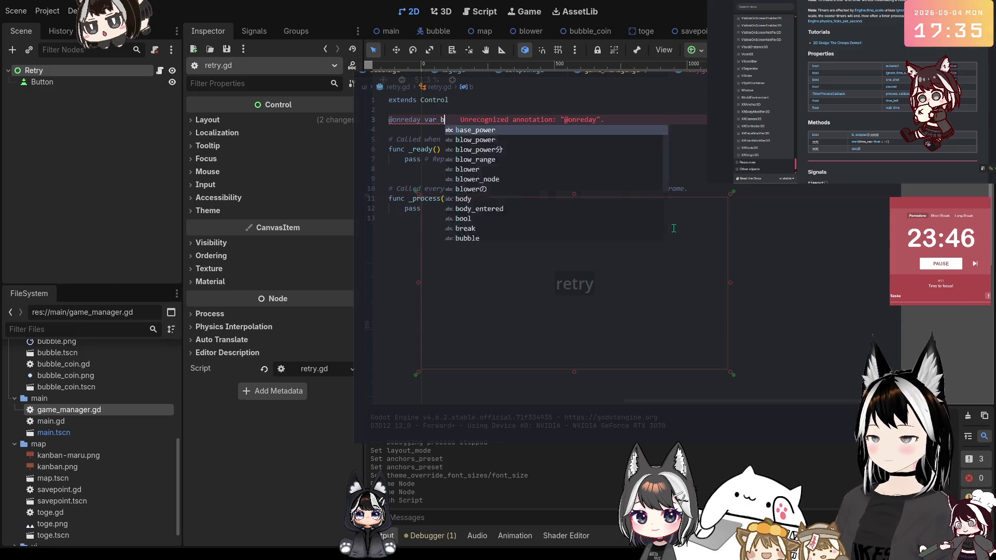
pyautogui.write(' := ')
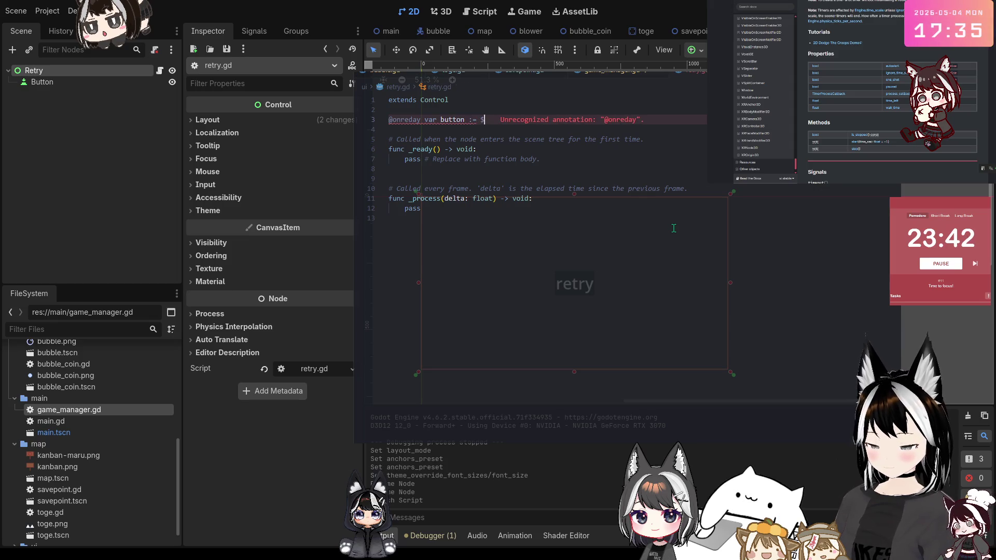
pyautogui.write('$Button')
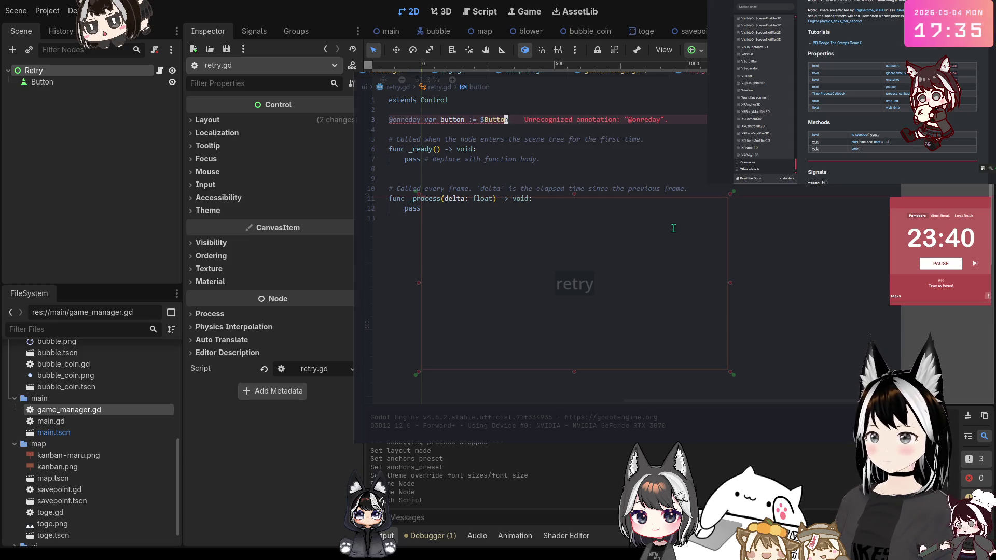
pyautogui.press('Down')
pyautogui.press('Down')
pyautogui.hotkey('ctrl', 'Left')
pyautogui.hotkey('ctrl', 'Left')
pyautogui.hotkey('ctrl', 'Left')
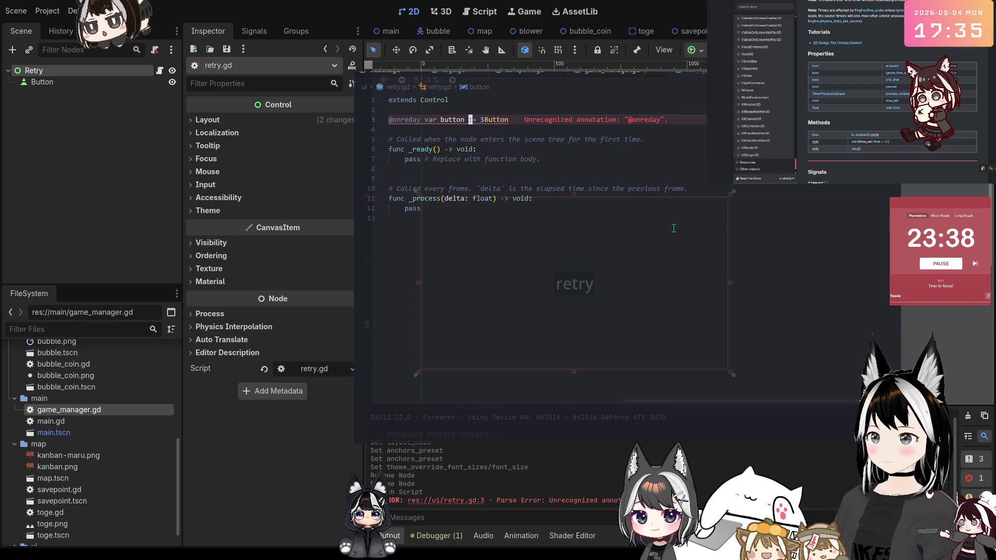
pyautogui.hotkey('ctrl', 'Delete')
pyautogui.write('onrea')
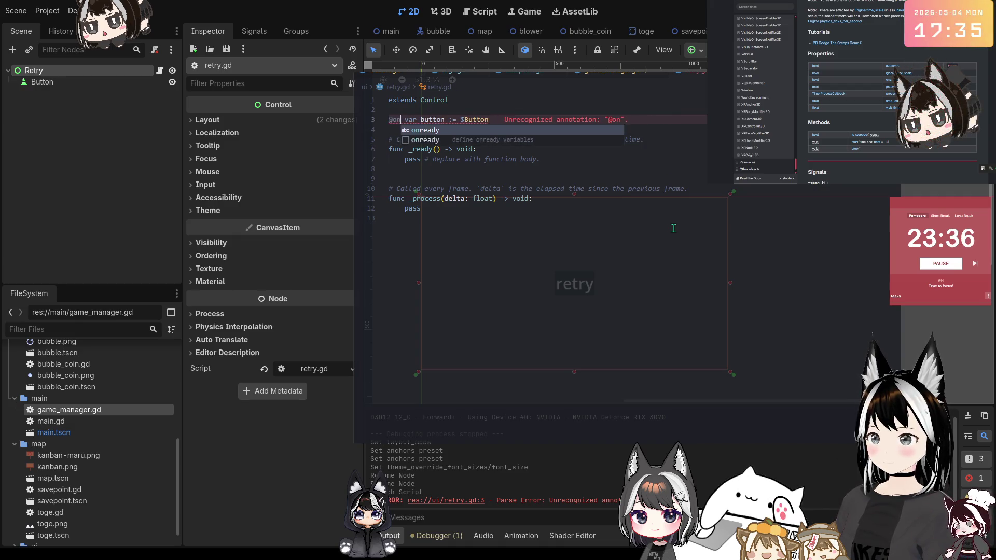
pyautogui.press('Return')
# - Remove the comment above _ready and its placeholder pass line
pyautogui.press('Up')
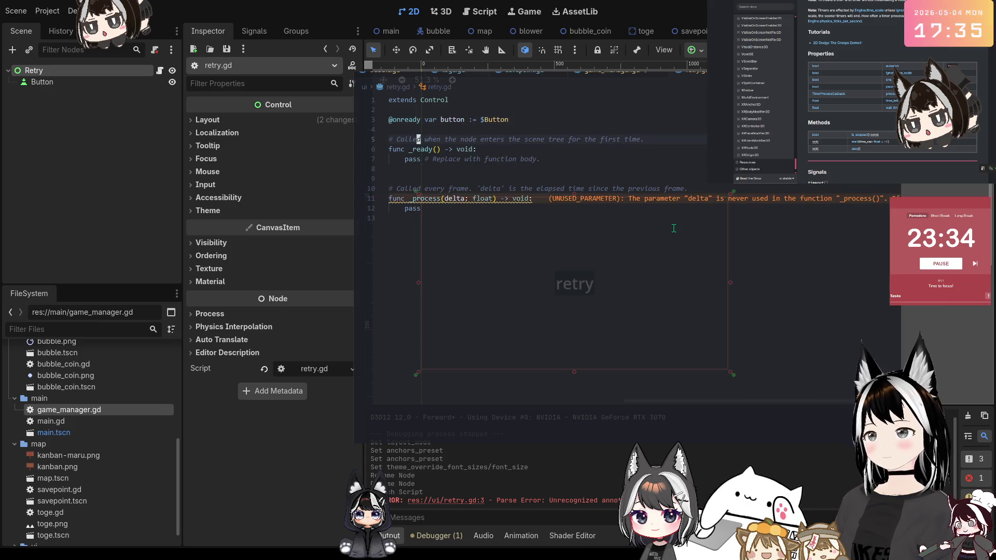
pyautogui.hotkey('shift', 'Up')
pyautogui.press('BackSpace')
pyautogui.press('Down')
pyautogui.press('Down')
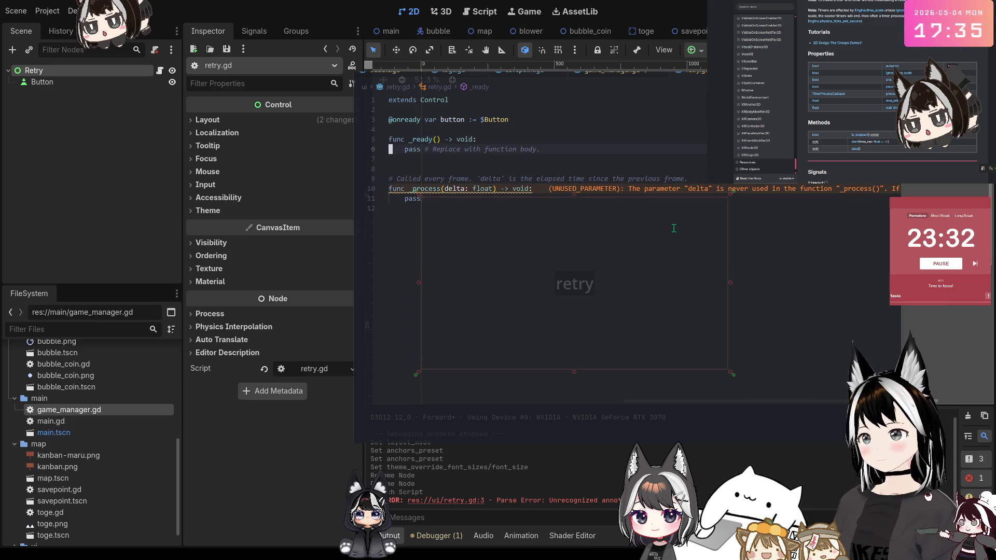
pyautogui.press('End')
pyautogui.hotkey('shift', 'Home')
pyautogui.press('BackSpace')
# - In _ready, connect button.pressed to the _on_pressed handler
pyautogui.write('on')
pyautogui.press('BackSpace')
pyautogui.press('BackSpace')
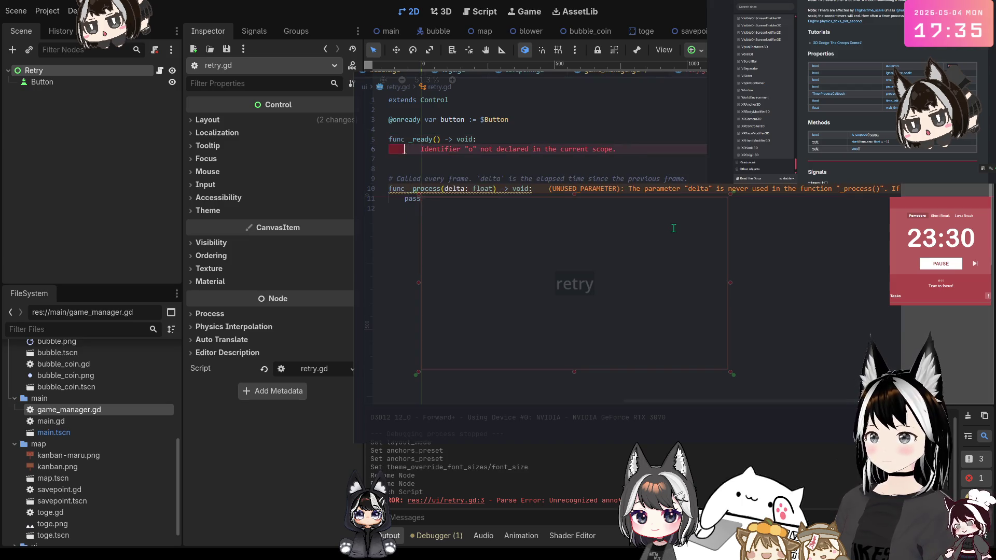
pyautogui.write('button.o')
pyautogui.press('BackSpace')
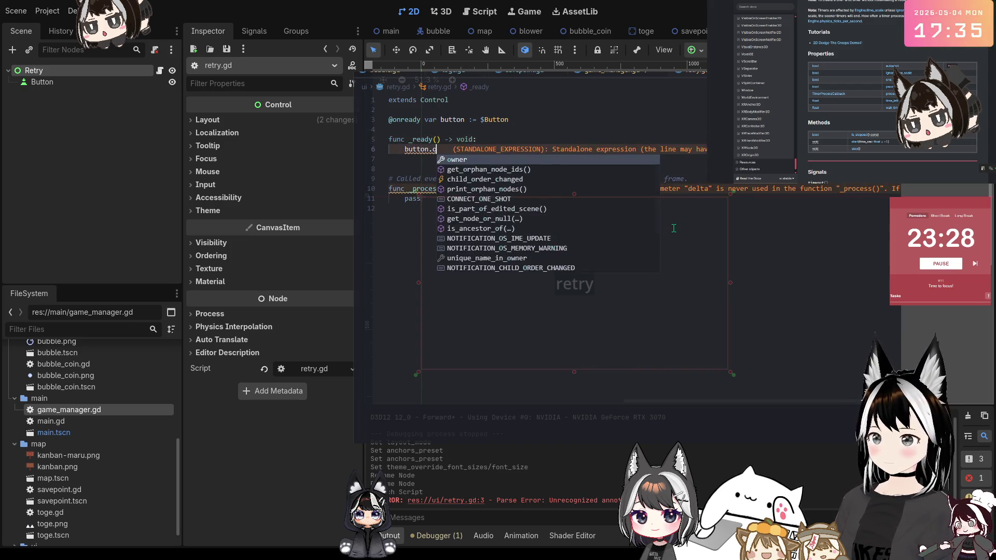
pyautogui.write('pressed.connect')
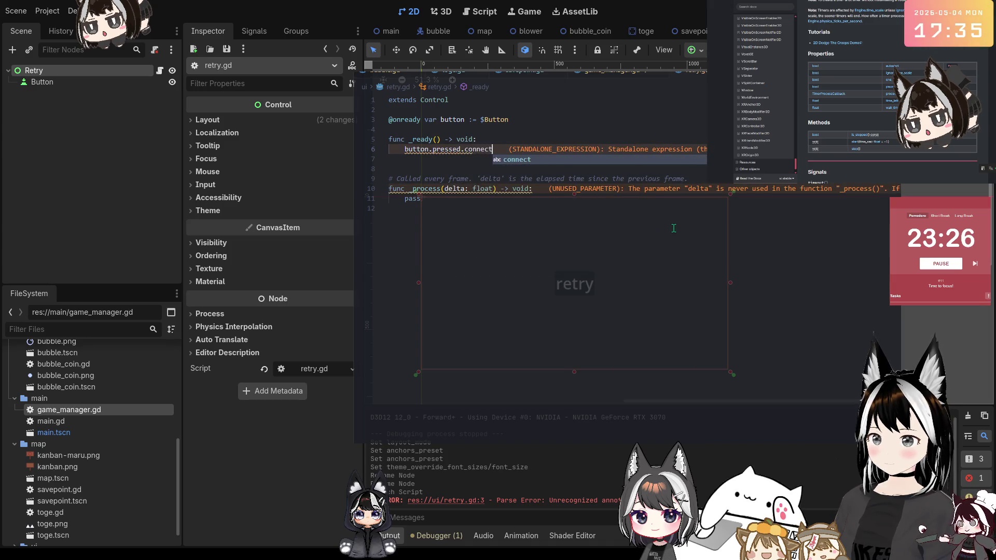
pyautogui.press('Return')
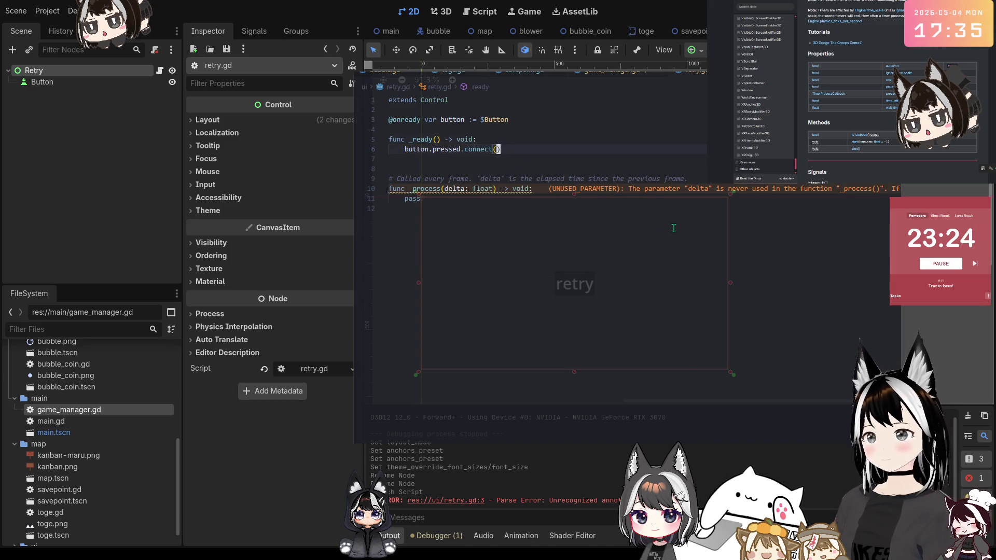
pyautogui.write('on')
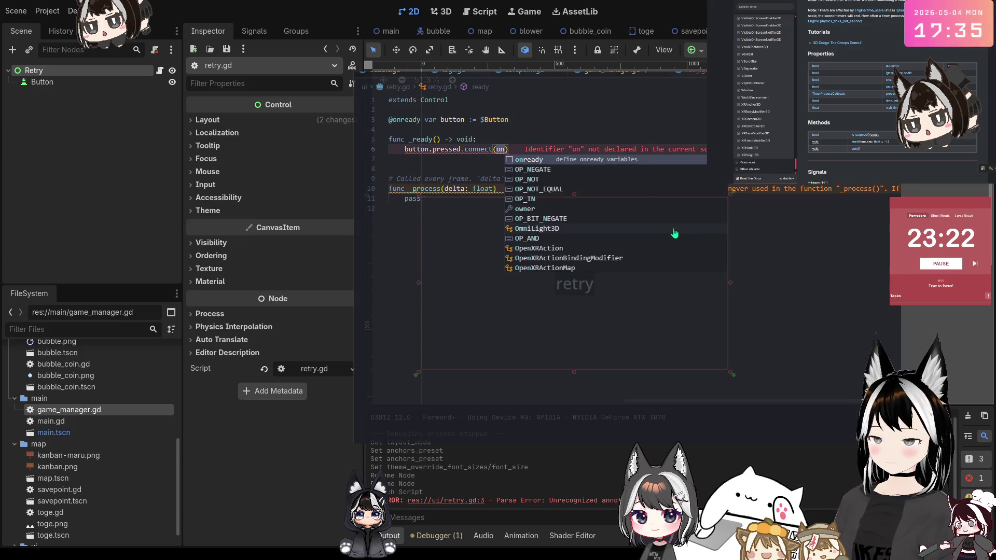
pyautogui.press('BackSpace')
pyautogui.press('BackSpace')
pyautogui.write('_on_pre')
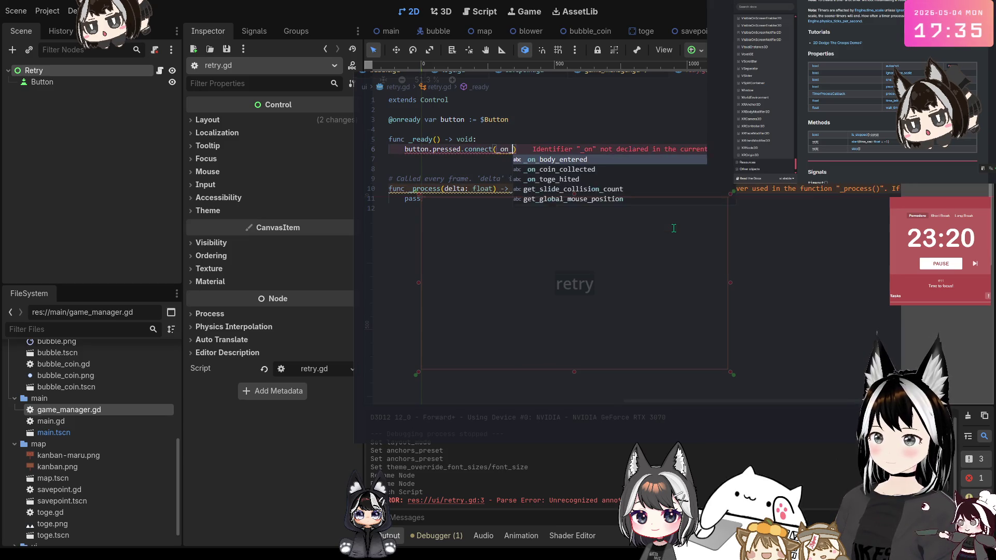
pyautogui.write('ssed')
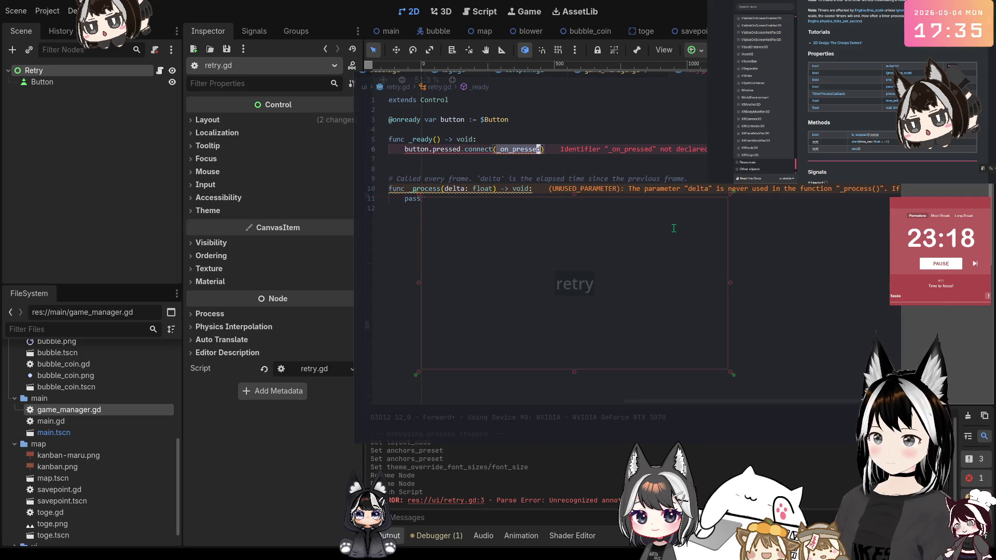
pyautogui.press('Down')
pyautogui.press('Down')
# - Replace _process with 'func _on_pressed() -> void:' that calls GameManager.restart()
pyautogui.hotkey('shift', 'Down')
pyautogui.hotkey('shift', 'Down')
pyautogui.hotkey('shift', 'Down')
pyautogui.press('BackSpace')
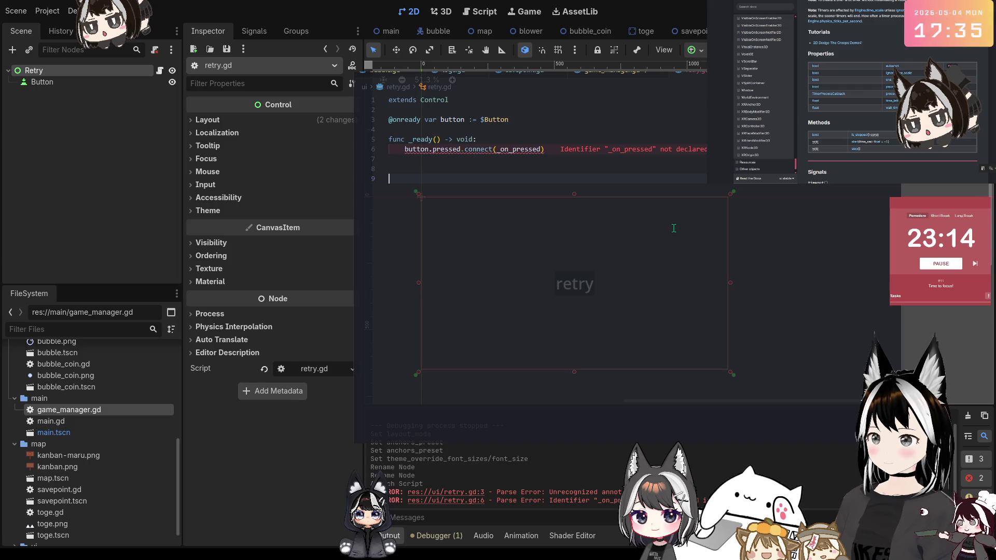
pyautogui.write('fuu')
pyautogui.press('BackSpace')
pyautogui.write('nc _o')
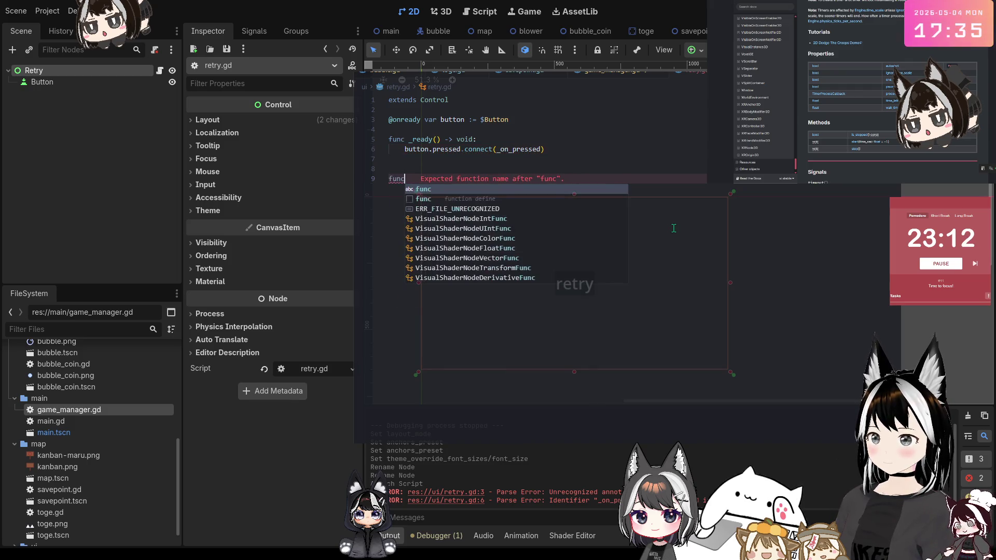
pyautogui.write('n_pressed()')
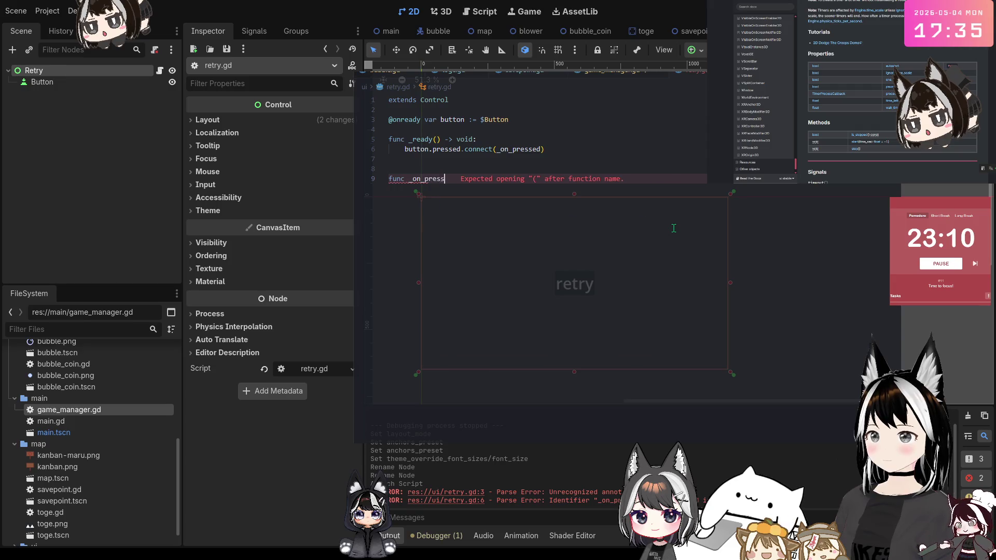
pyautogui.write(' ->')
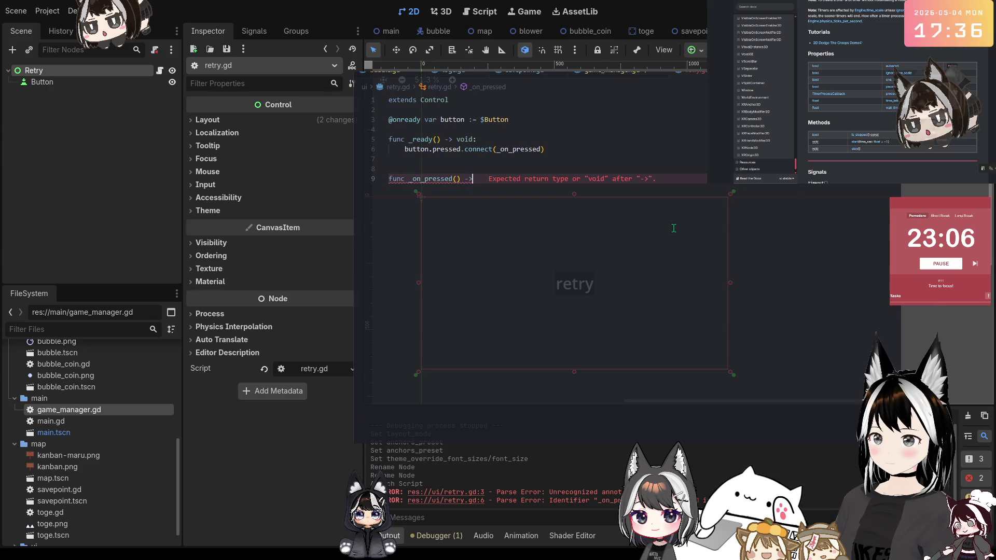
pyautogui.write(' void:')
pyautogui.press('Return')
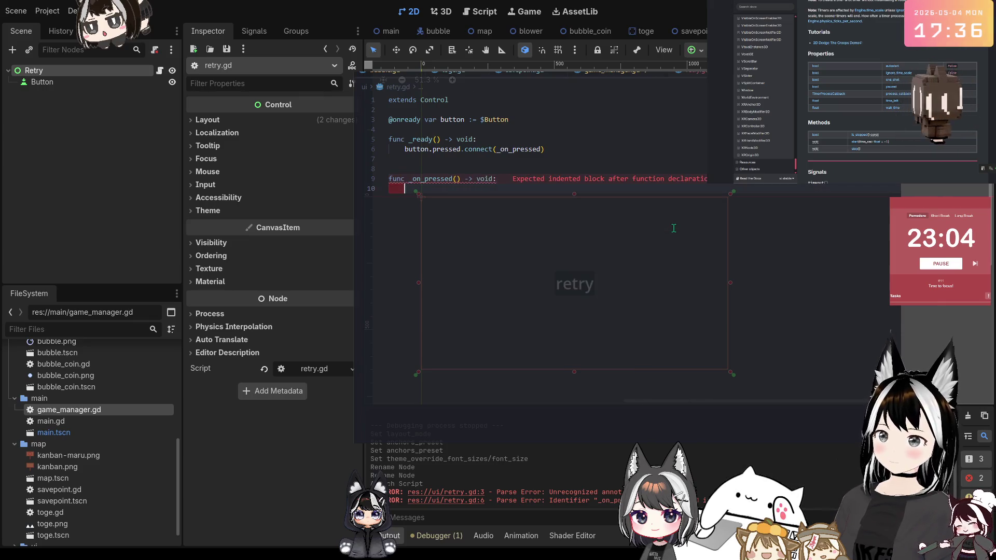
pyautogui.write('c')
pyautogui.press('Escape')
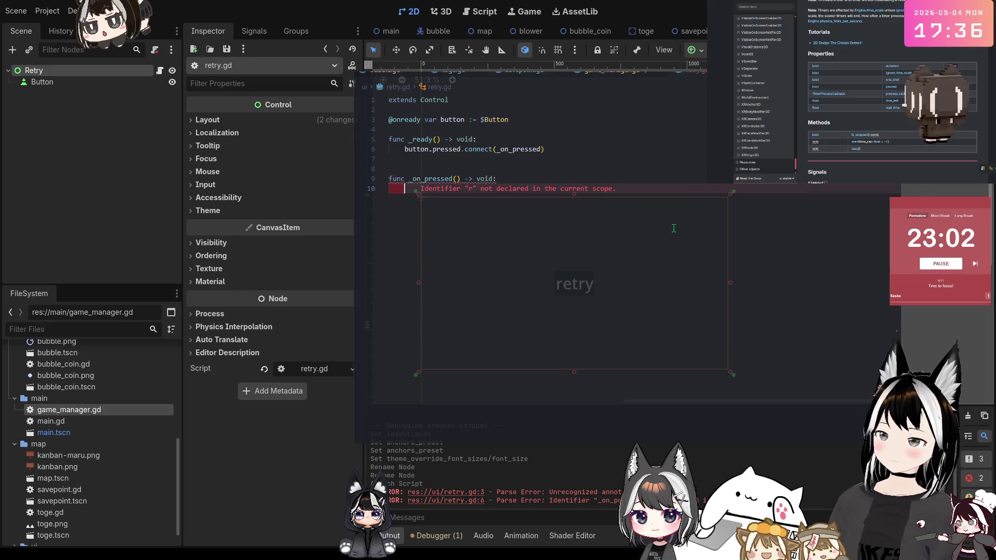
pyautogui.write('ameManager.r')
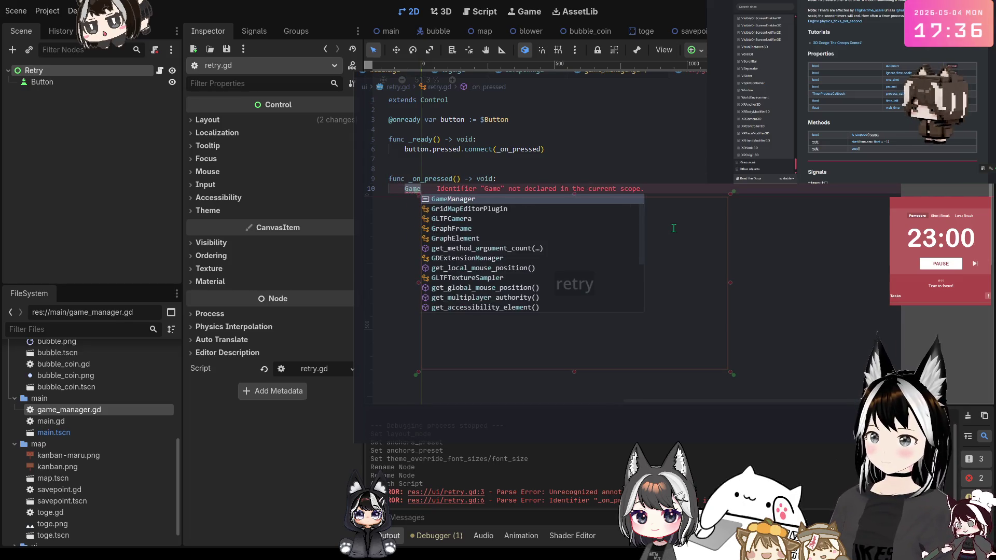
pyautogui.write('es')
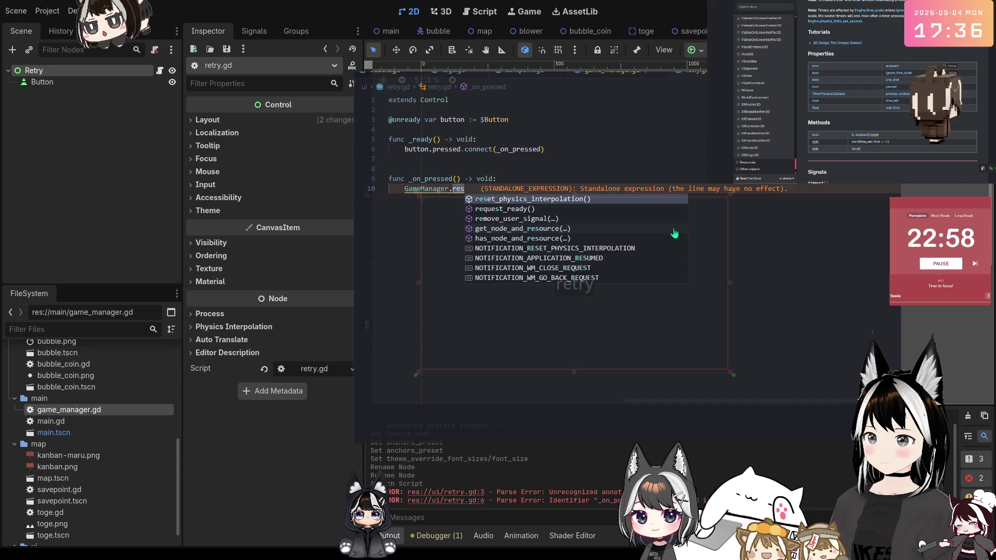
pyautogui.write('tart(')
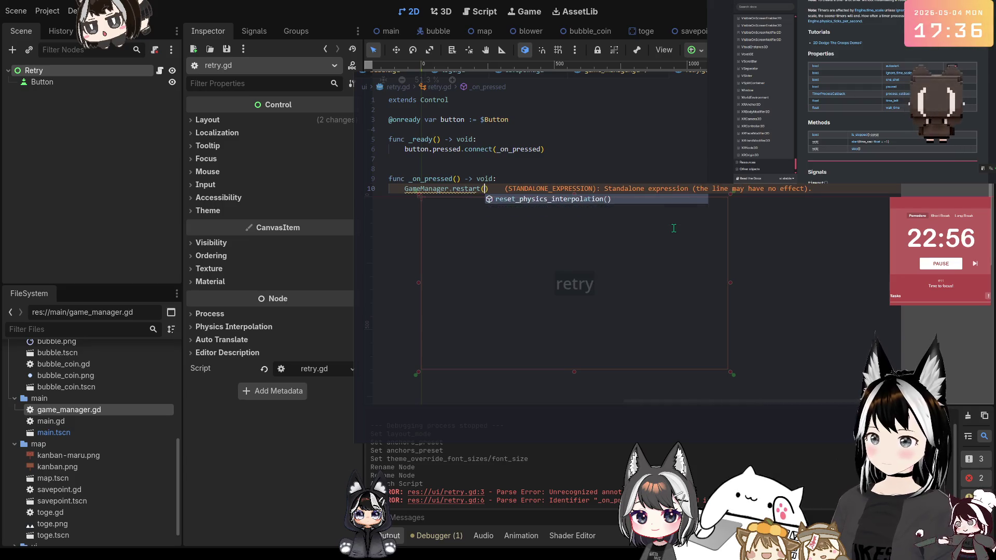
pyautogui.press('Return')
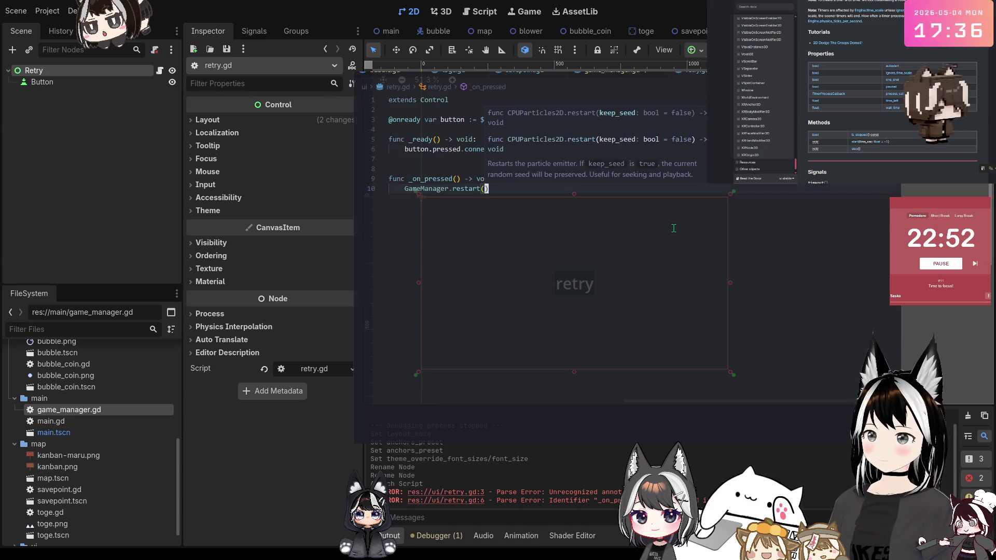
pyautogui.press('Up')
pyautogui.press('Down')
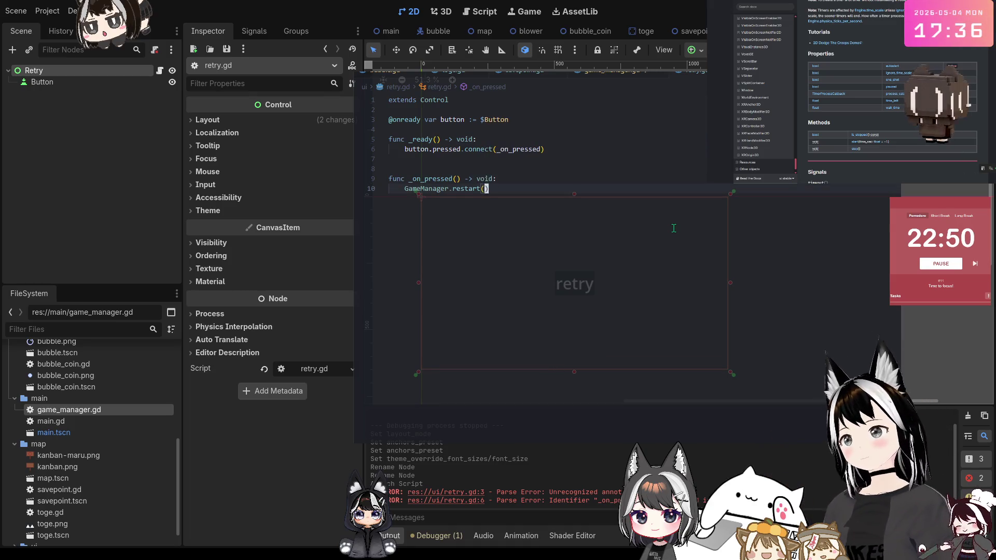
pyautogui.hotkey('ctrl', 'alt', 'o')
# - In game_manager.gd, declare 'func restart() -> void:'
pyautogui.write('game_manager')
pyautogui.press('Return')
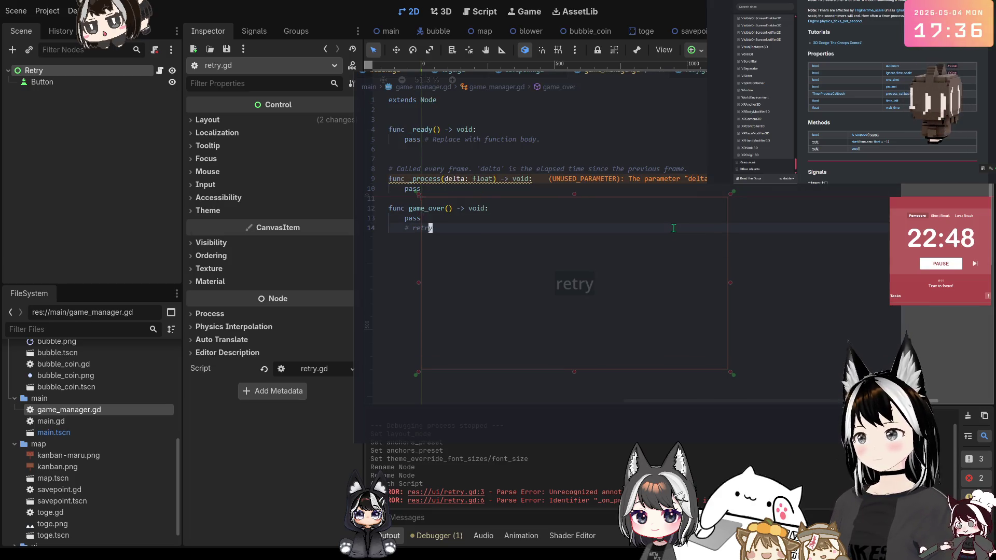
pyautogui.write('func resture')
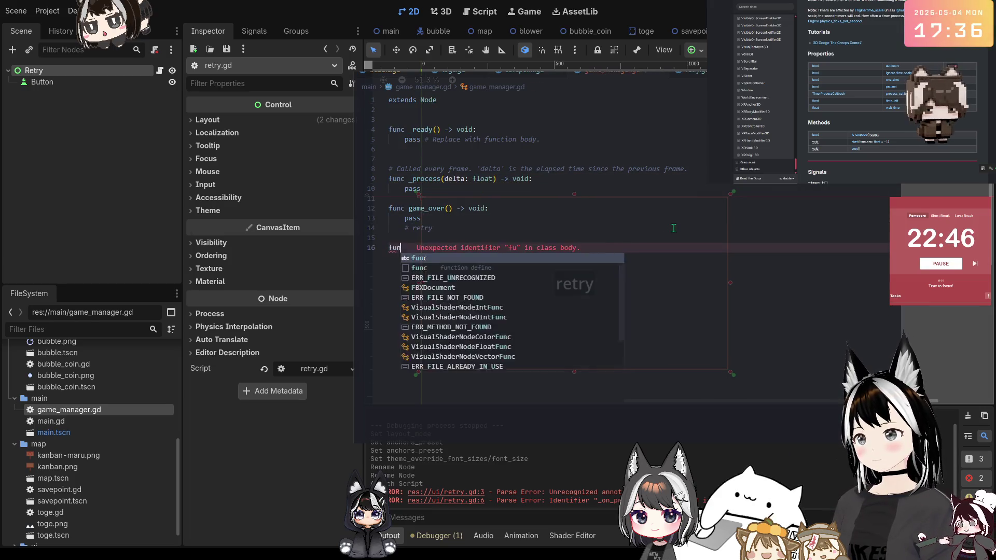
pyautogui.press('BackSpace')
pyautogui.press('BackSpace')
pyautogui.press('BackSpace')
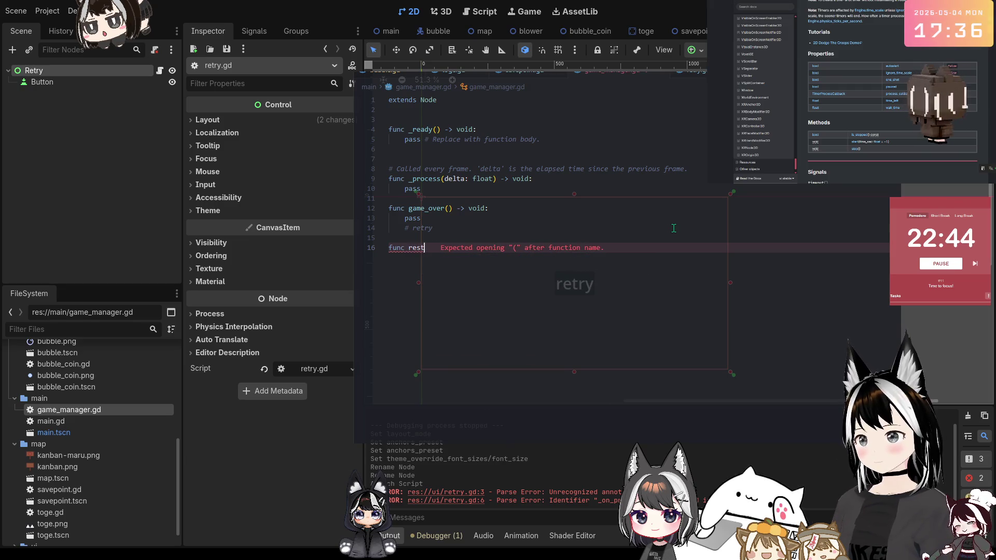
pyautogui.write('res')
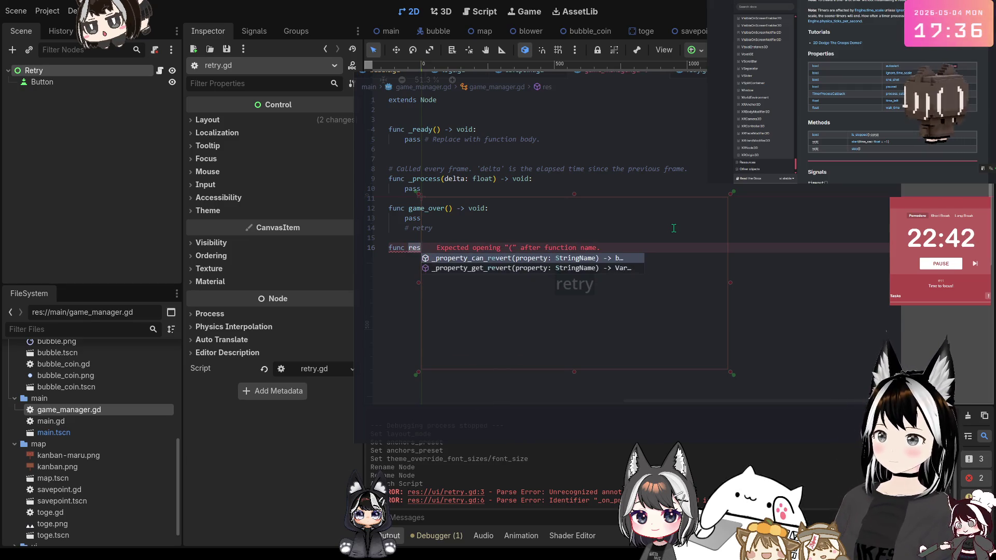
pyautogui.press('BackSpace')
pyautogui.write('turn')
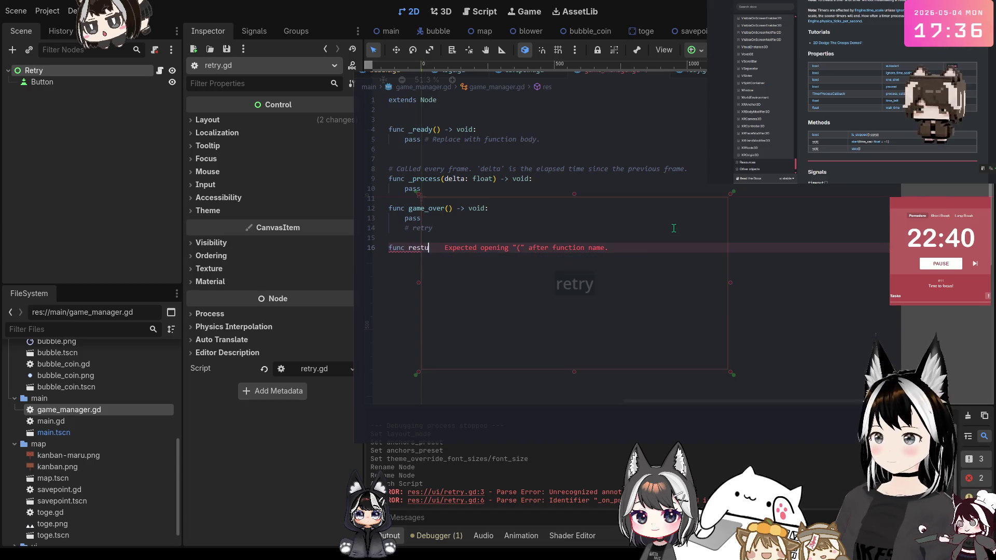
pyautogui.press('BackSpace')
pyautogui.press('BackSpace')
pyautogui.press('BackSpace')
pyautogui.write('estur')
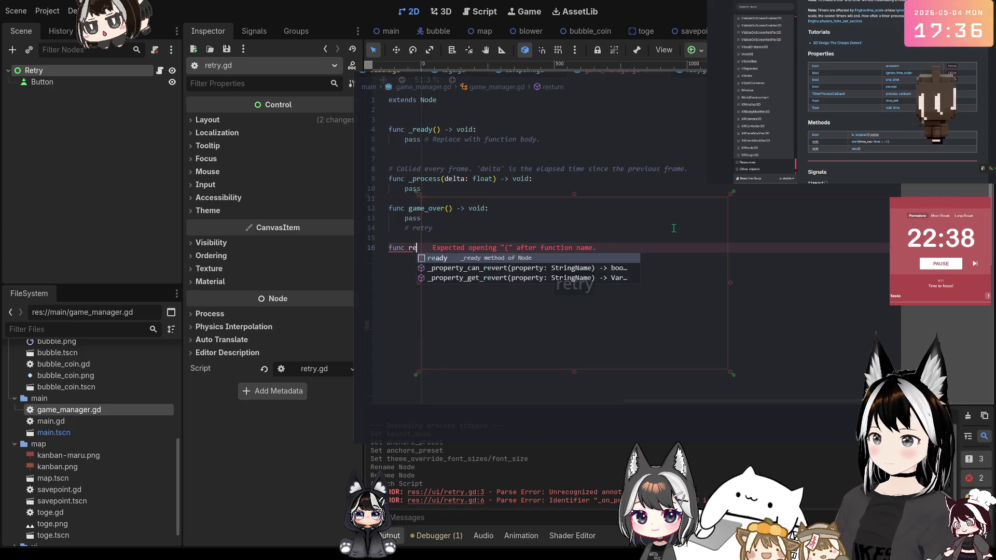
pyautogui.press('BackSpace')
pyautogui.press('BackSpace')
pyautogui.press('BackSpace')
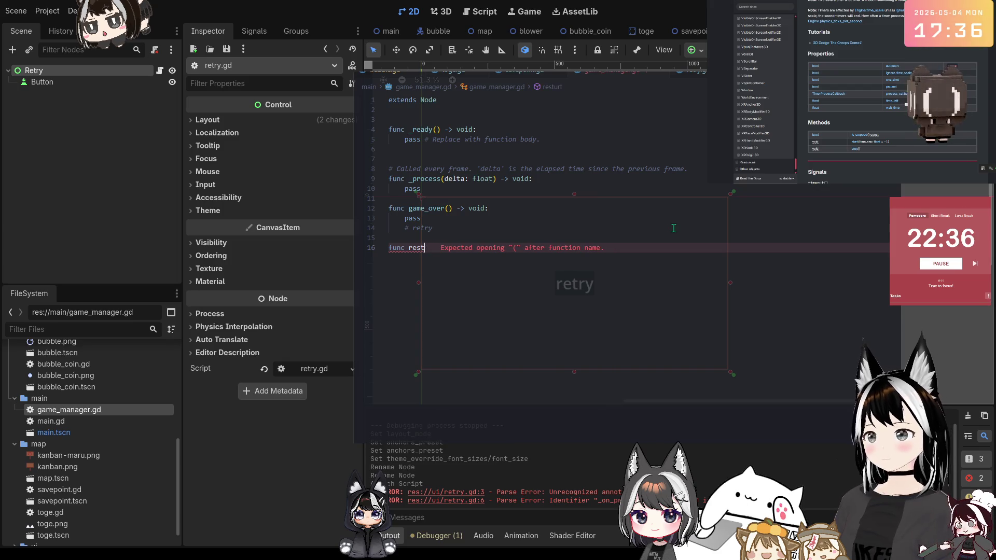
pyautogui.write('res')
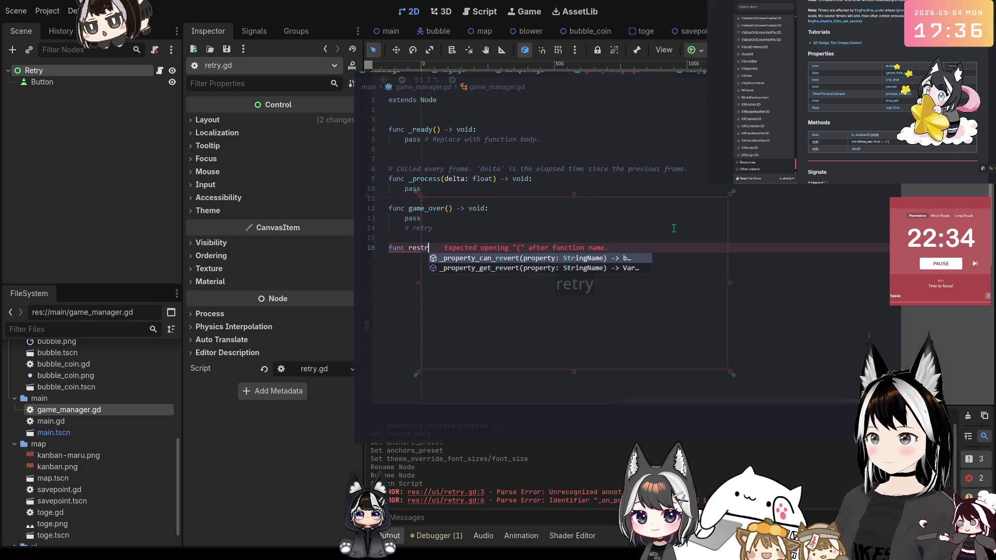
pyautogui.write('tart() -> void:')
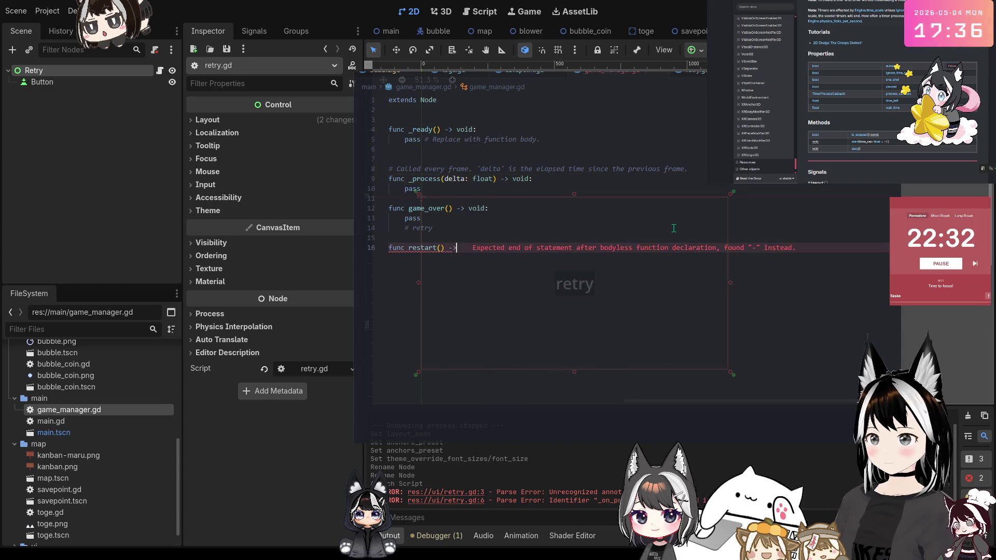
pyautogui.press('Return')
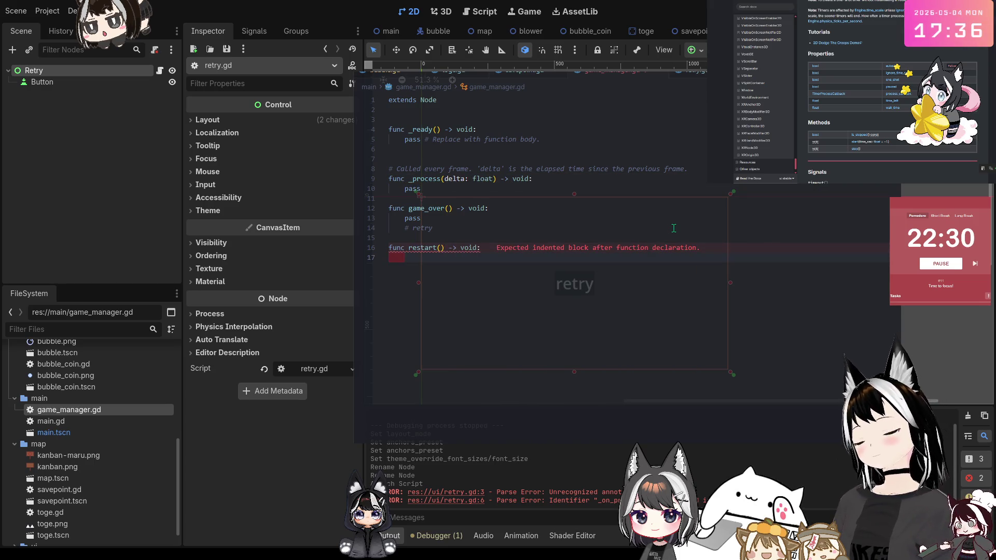
# - Give restart() a print_debug("restart") body
pyautogui.press('End')
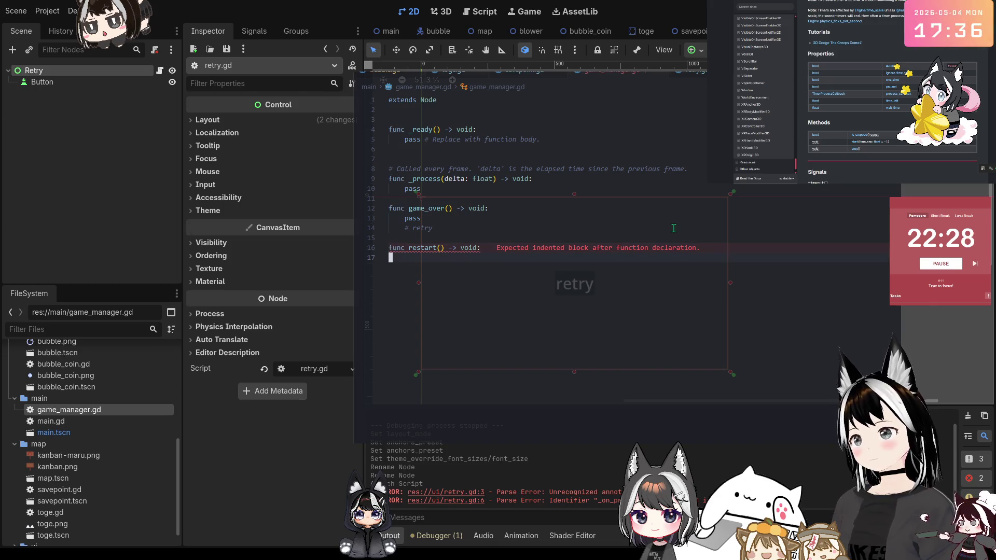
pyautogui.press('Return')
pyautogui.write('restart(')
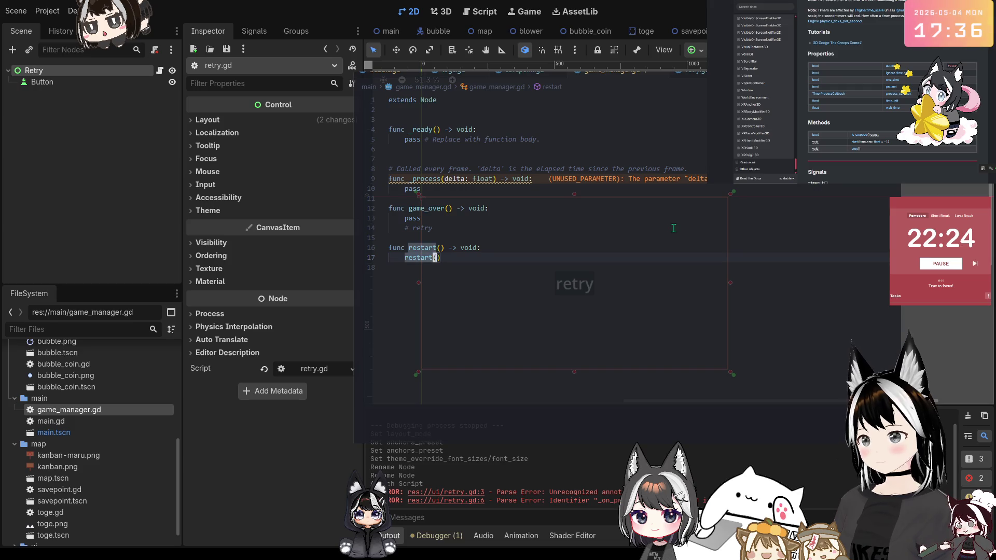
pyautogui.hotkey('ctrl', 'BackSpace')
pyautogui.hotkey('ctrl', 'BackSpace')
pyautogui.write('print_deb')
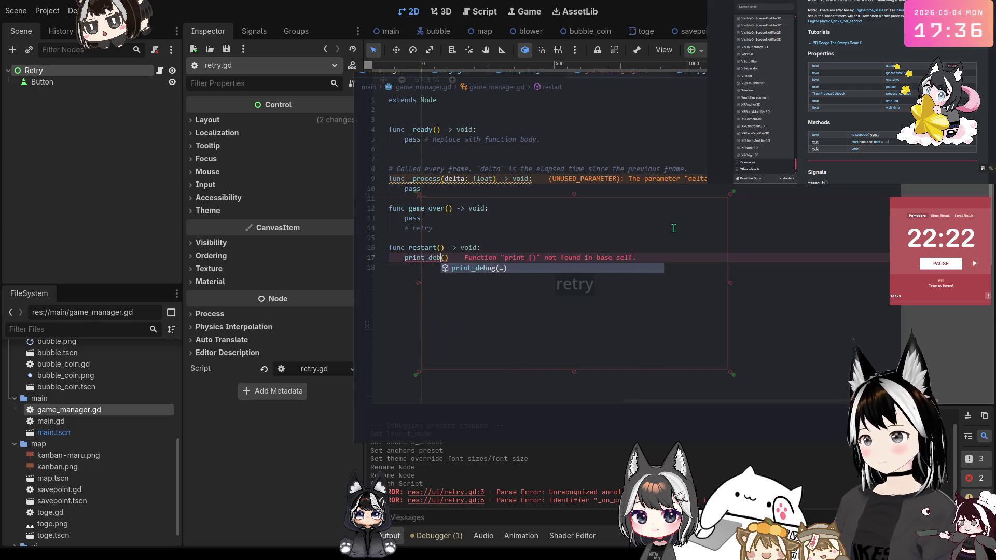
pyautogui.press('Return')
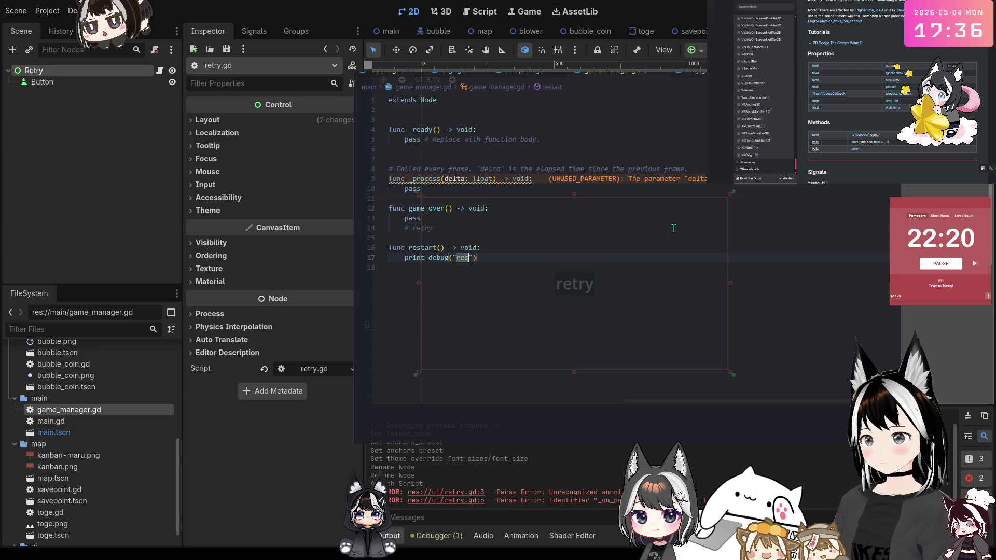
pyautogui.press('Left')
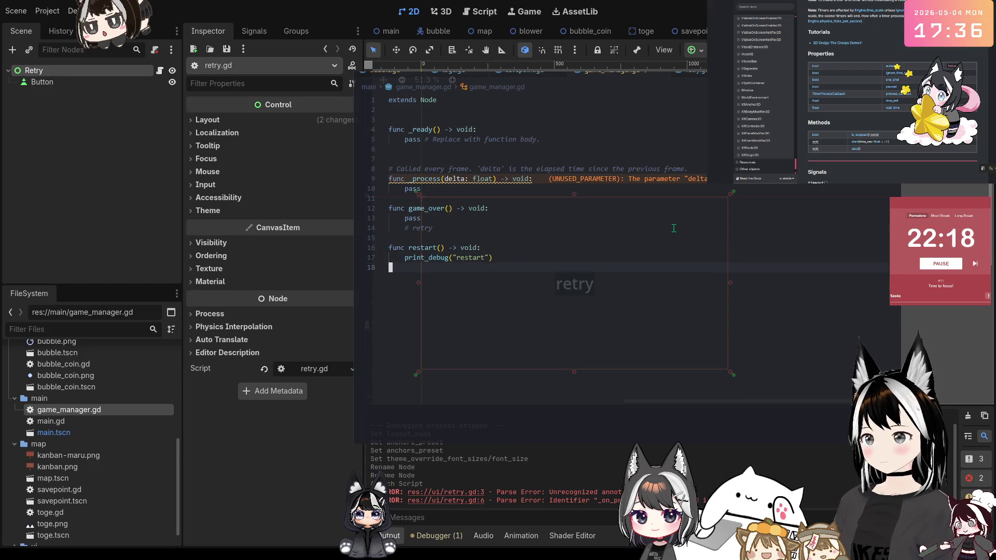
# - Delete the empty _ready and _process stub functions
pyautogui.press('Up')
pyautogui.press('Up')
pyautogui.press('Up')
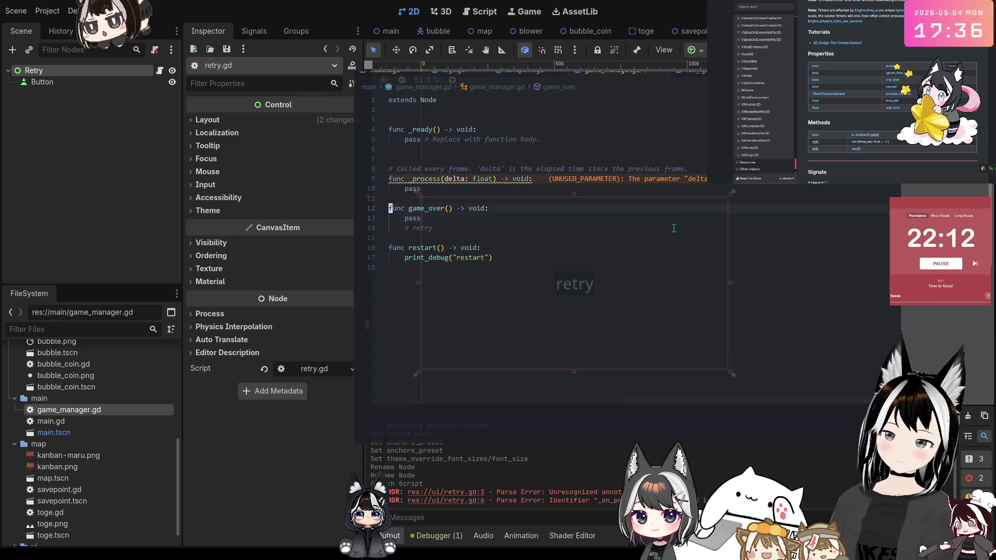
pyautogui.hotkey('shift', 'Down')
pyautogui.hotkey('shift', 'Down')
pyautogui.hotkey('shift', 'Down')
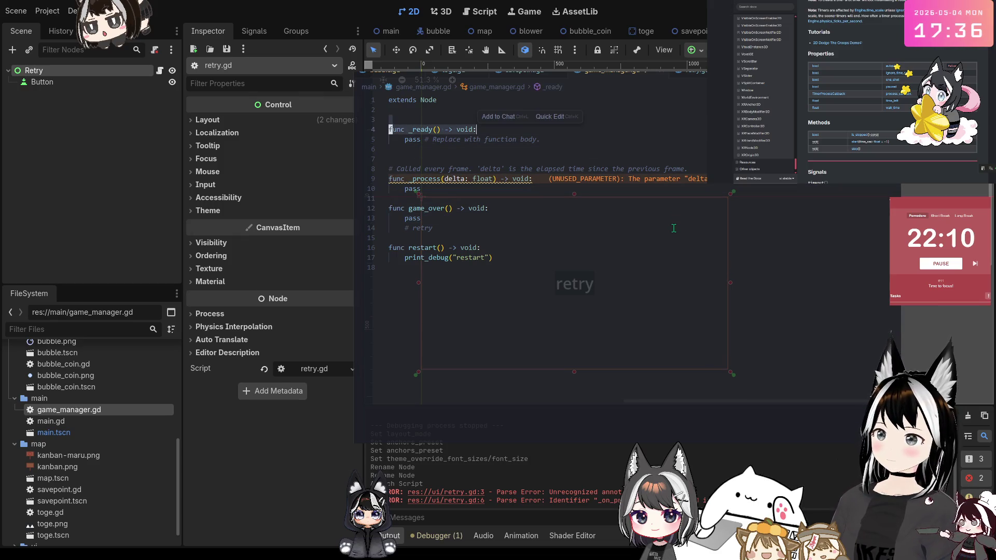
pyautogui.press('BackSpace')
pyautogui.press('Up')
pyautogui.press('Up')
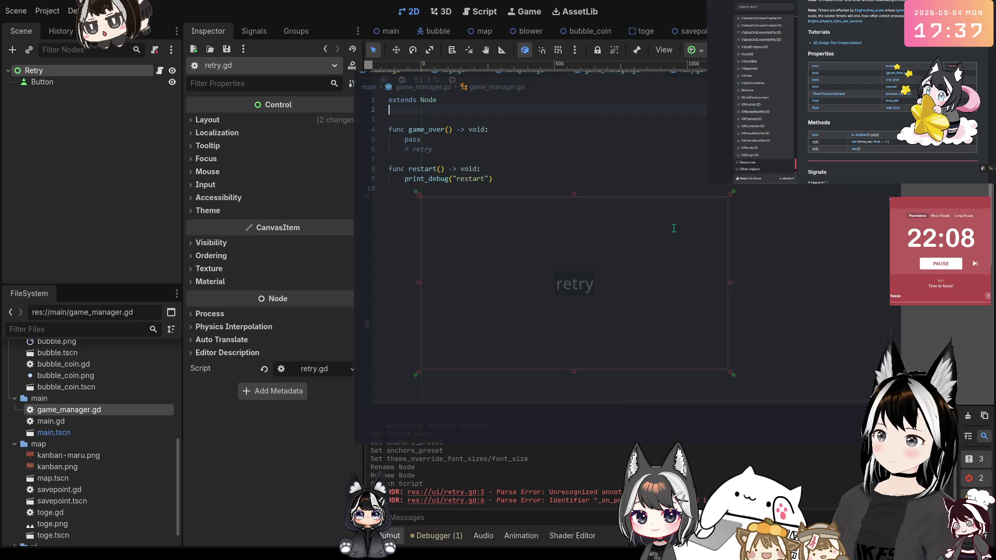
pyautogui.press('Return')
# - Declare the variable 'var respawn_pos' in game_manager.gd
pyautogui.write('var respa')
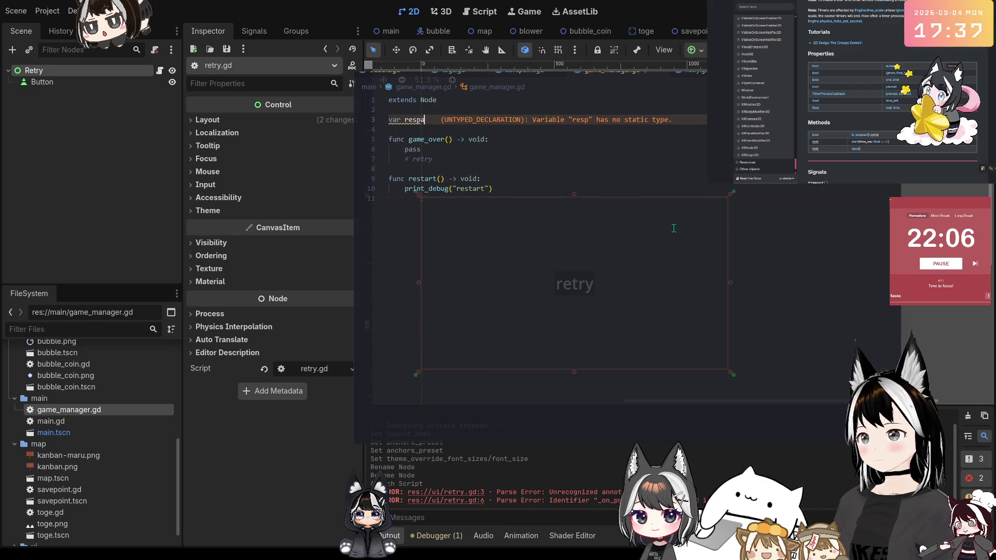
pyautogui.write('wn')
pyautogui.press('BackSpace')
pyautogui.press('BackSpace')
pyautogui.press('BackSpace')
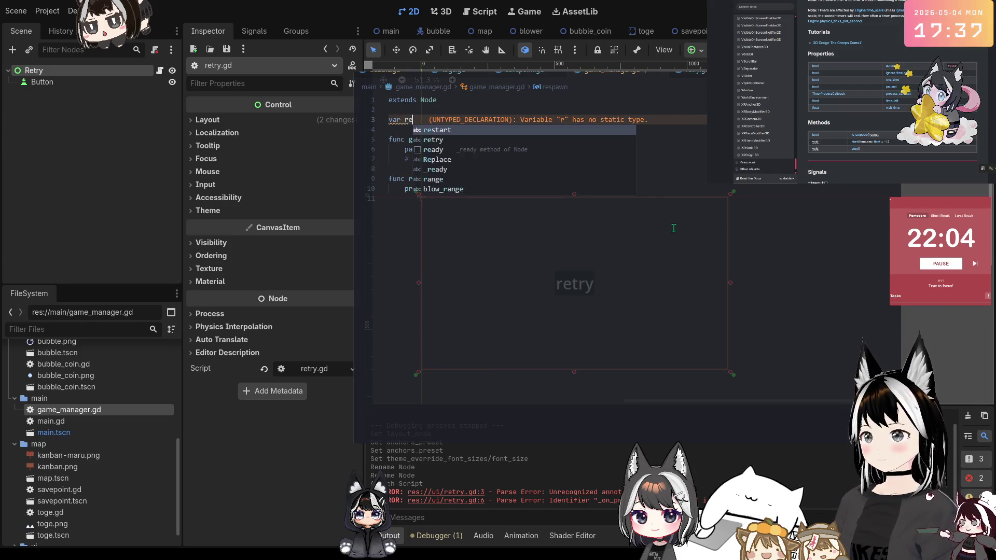
pyautogui.press('BackSpace')
pyautogui.press('BackSpace')
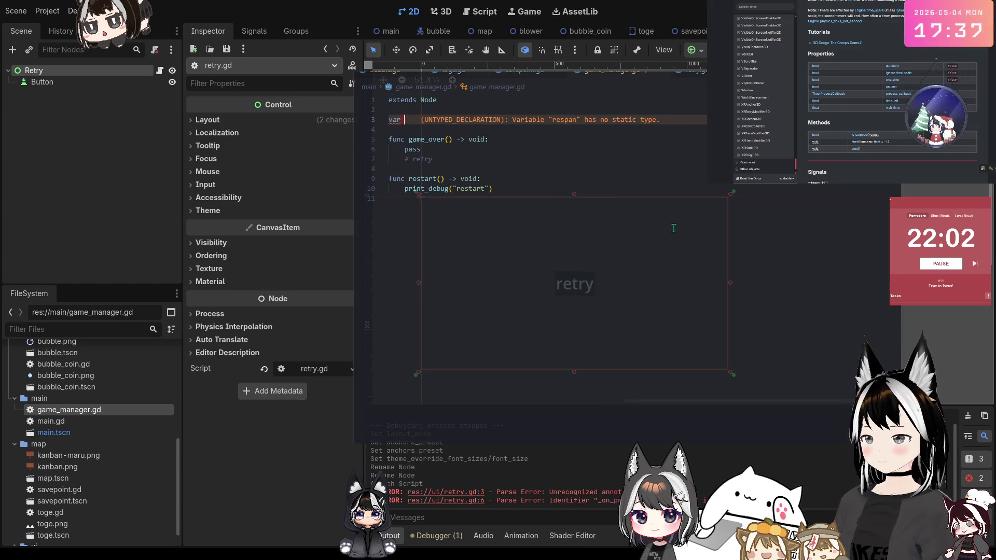
pyautogui.write('respa')
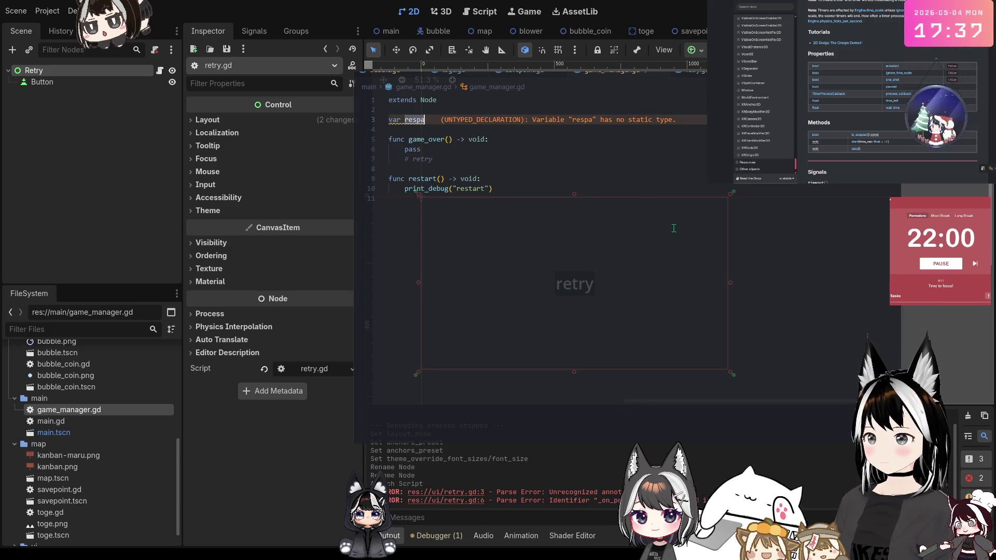
pyautogui.write('w')
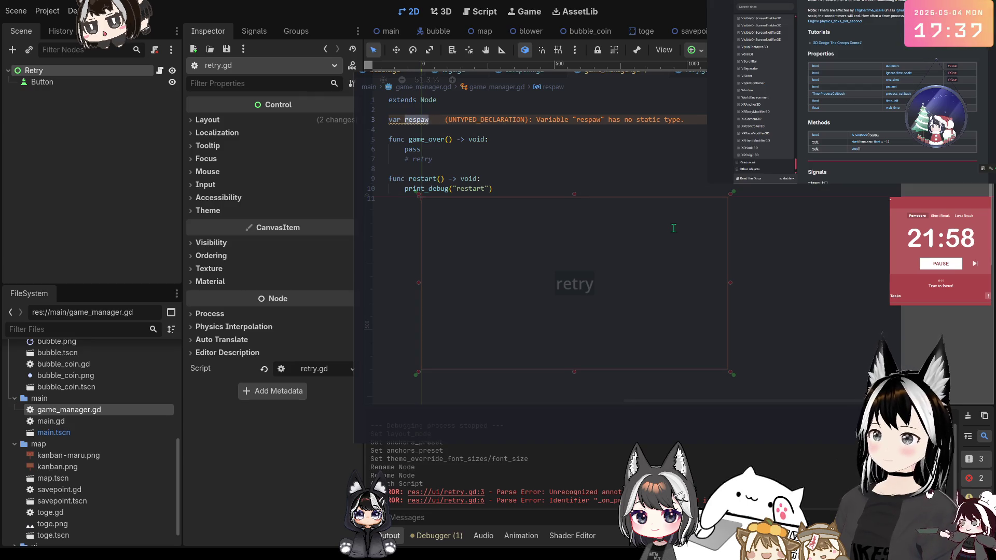
pyautogui.write('n_position')
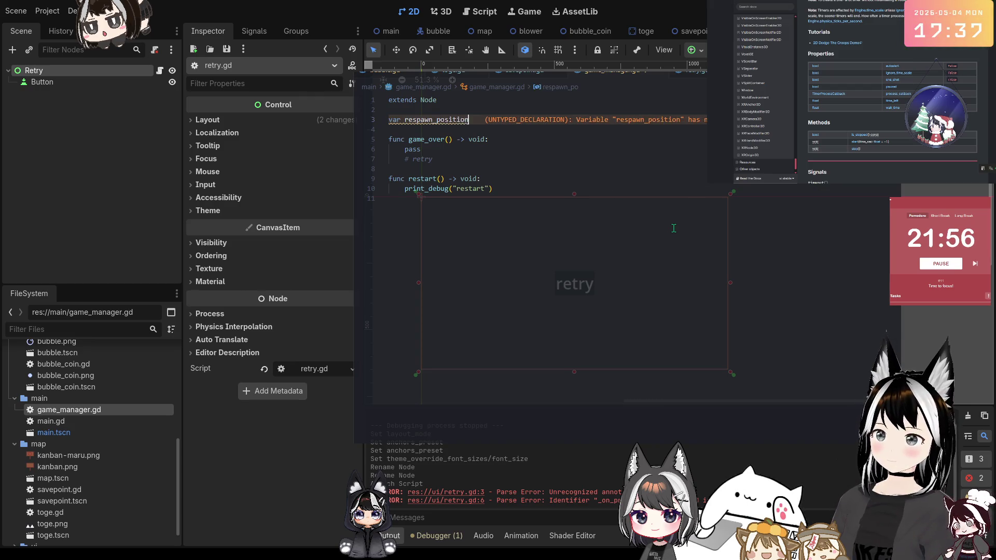
pyautogui.press('BackSpace')
pyautogui.press('BackSpace')
pyautogui.press('BackSpace')
pyautogui.write(':=')
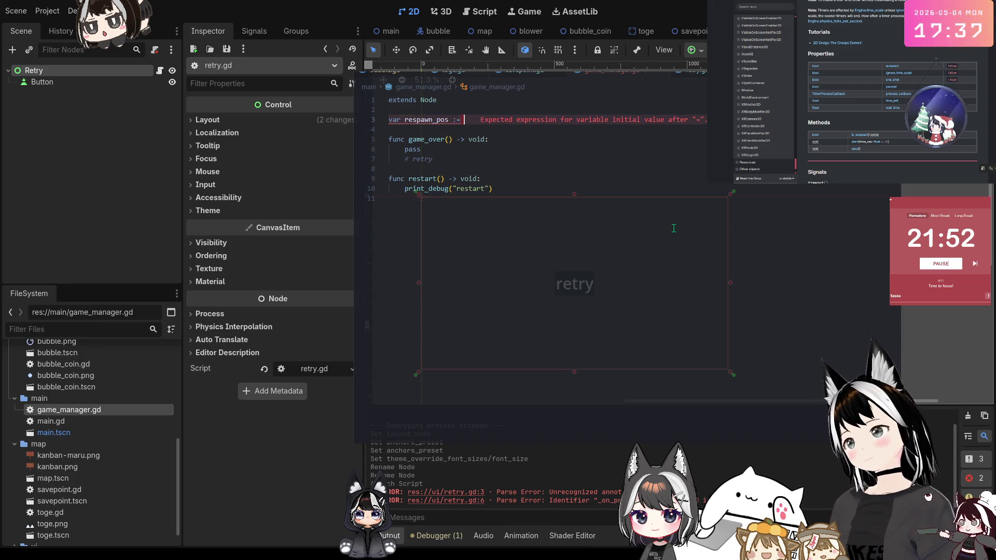
pyautogui.press('BackSpace')
pyautogui.press('BackSpace')
pyautogui.press('BackSpace')
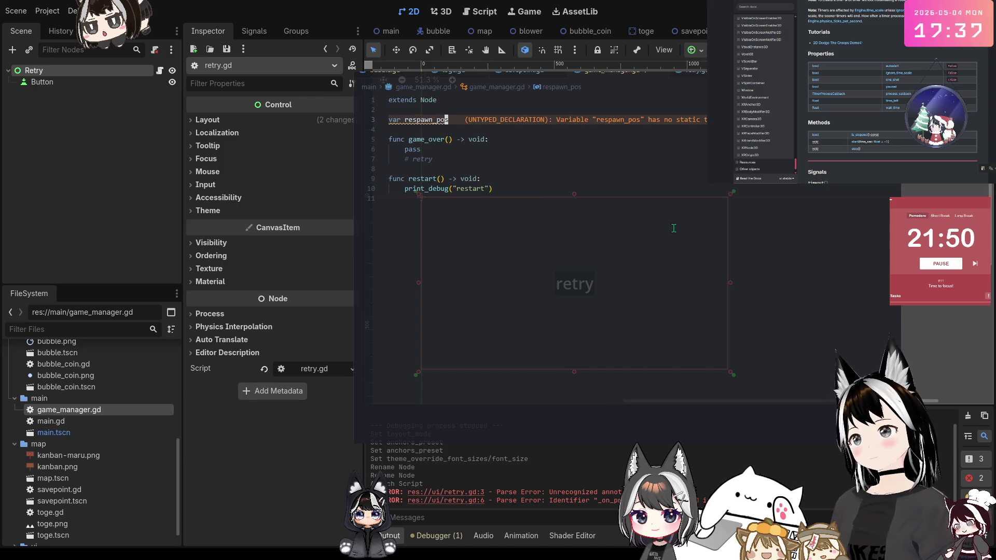
pyautogui.press('Return')
pyautogui.press('Return')
pyautogui.press('Return')
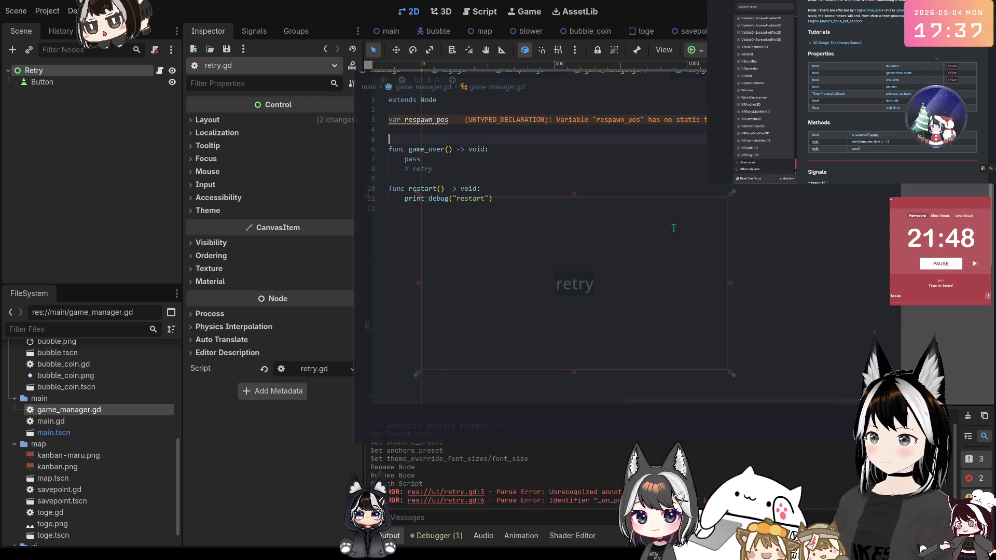
pyautogui.press('Up')
pyautogui.press('Up')
# - Add 'func _ready() -> void:' below respawn_pos
pyautogui.write('va')
pyautogui.press('BackSpace')
pyautogui.press('BackSpace')
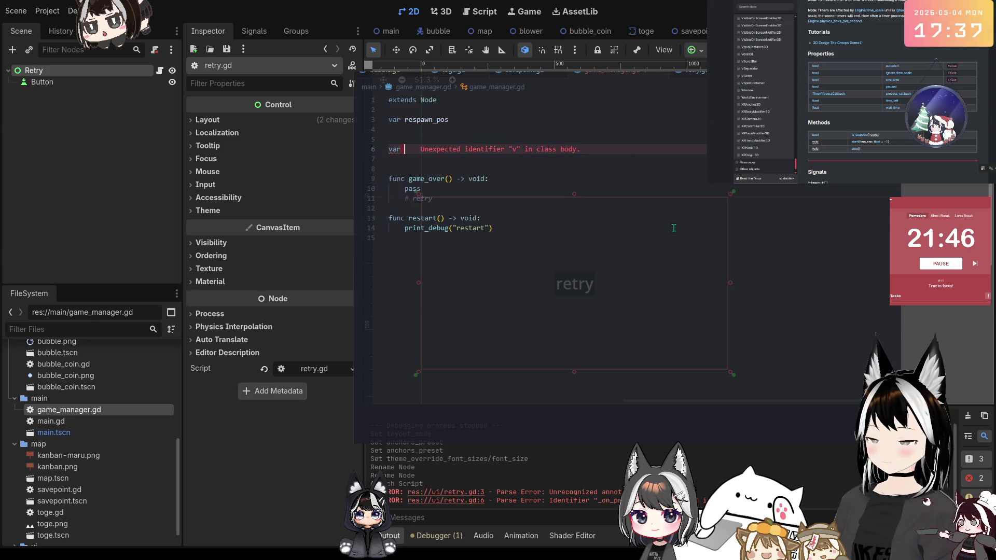
pyautogui.write('func _rea')
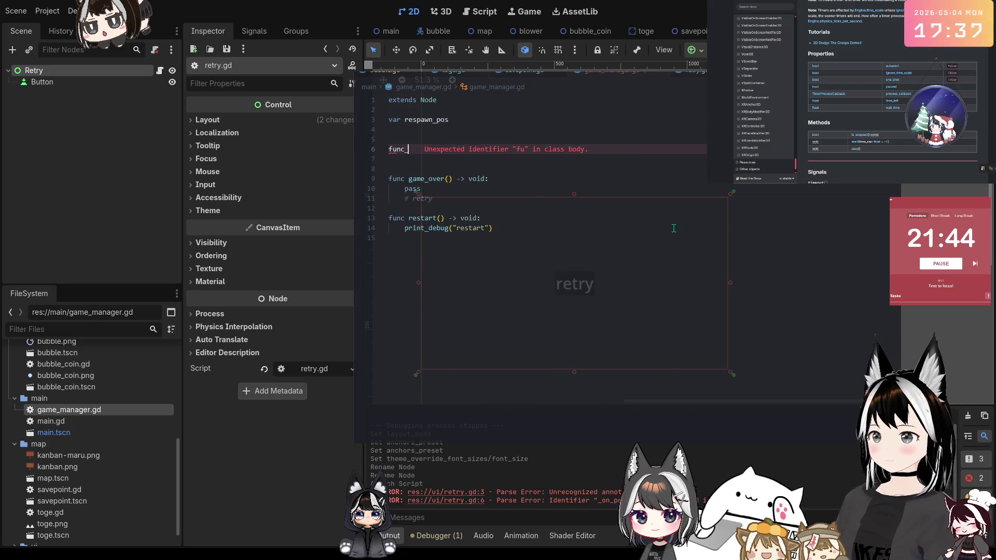
pyautogui.write('d')
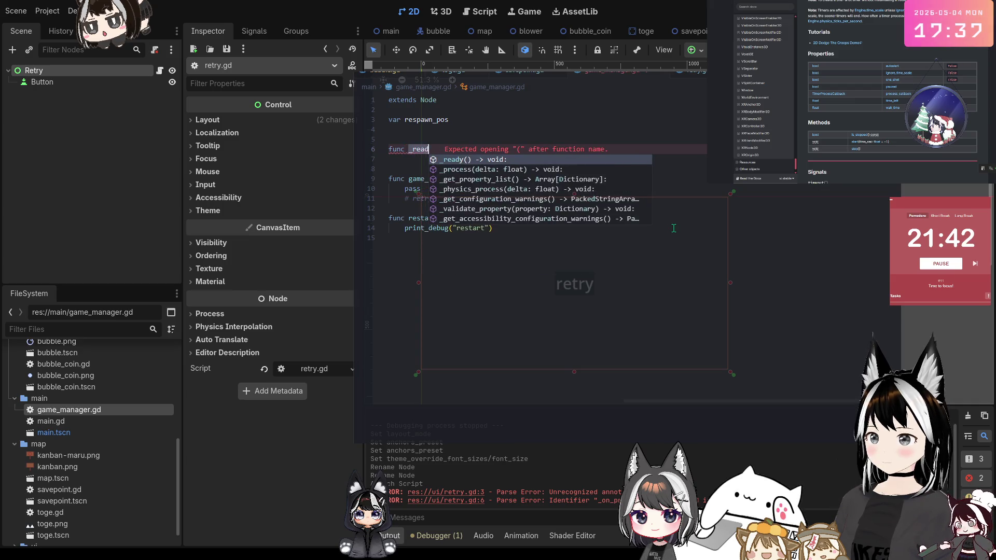
pyautogui.press('Return')
# - Write 'respawn_pos =' as the first line of _ready() and save game_manager.gd
pyautogui.press('Return')
pyautogui.write('respanw_')
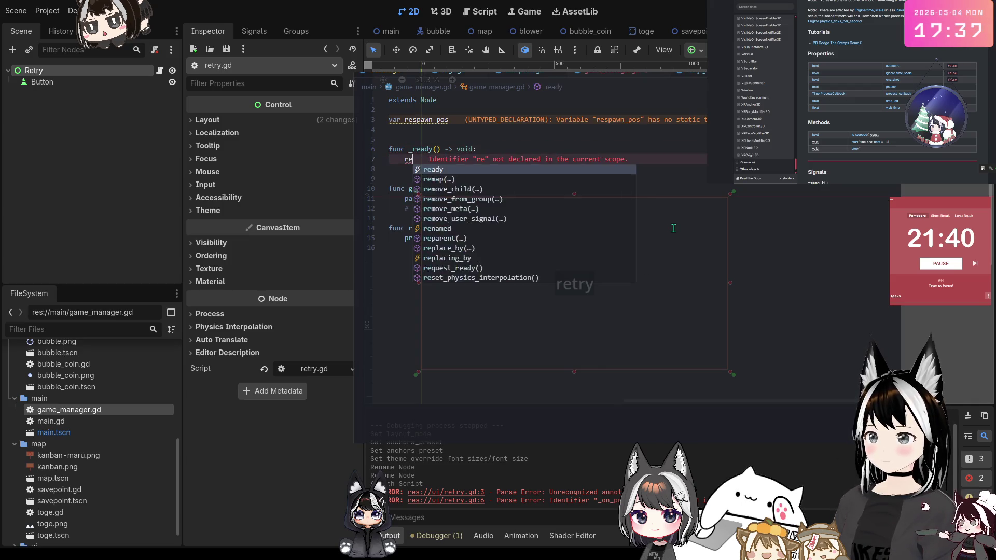
pyautogui.press('Return')
pyautogui.write('.')
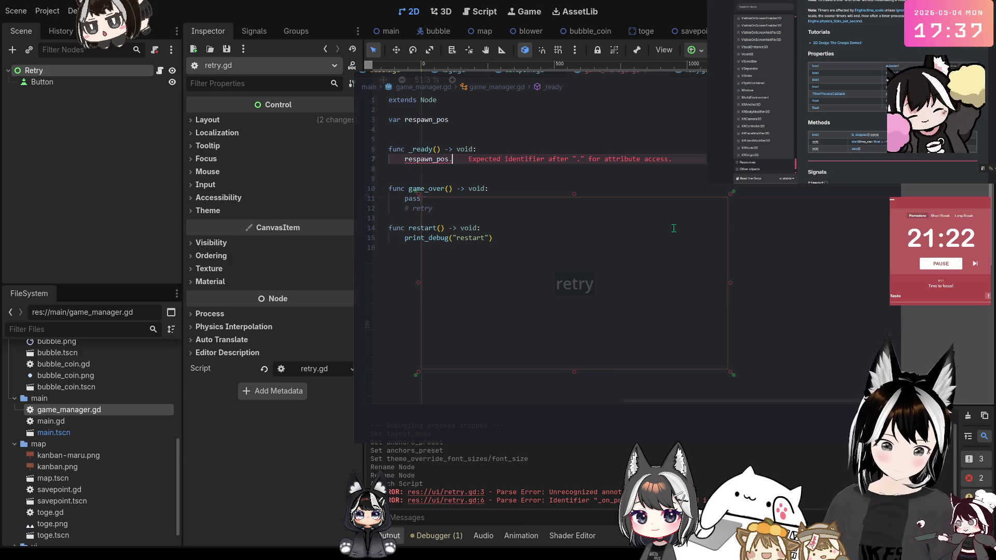
pyautogui.write('ga')
pyautogui.press('BackSpace')
pyautogui.press('BackSpace')
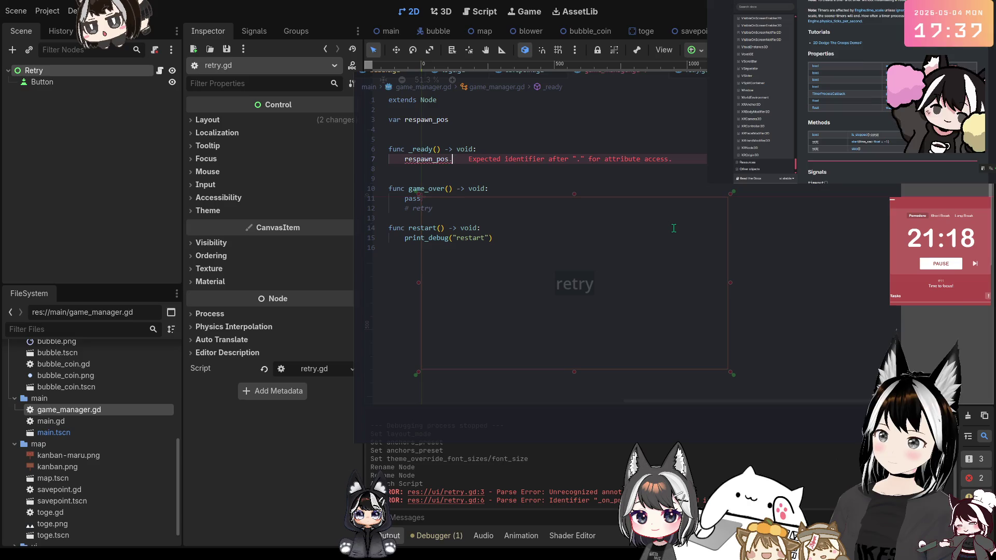
pyautogui.press('BackSpace')
pyautogui.write('==')
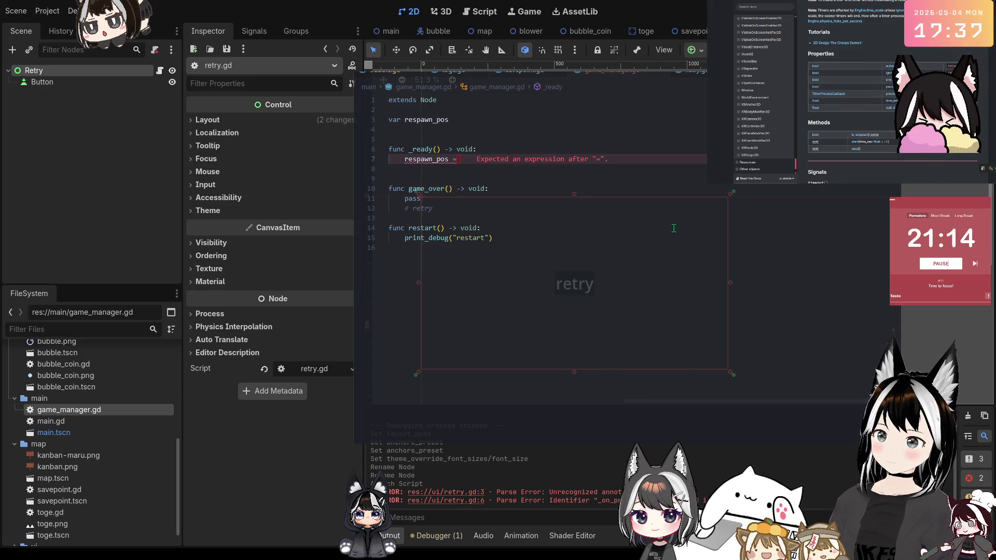
pyautogui.hotkey('ctrl', 's')
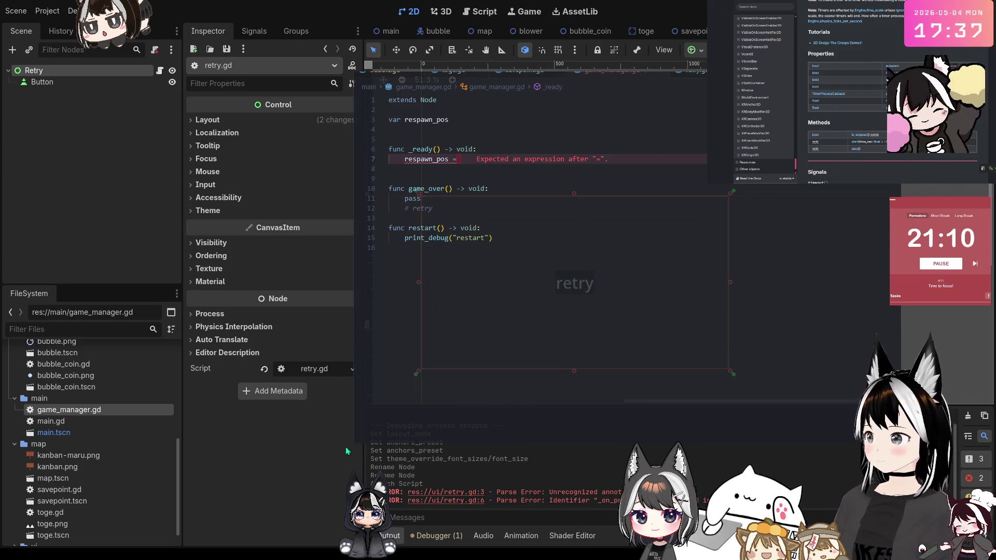
# - Check the Bubble node's position (0, -56) in the main scene
pyautogui.click(390, 31)
pyautogui.scroll(5, 588, 258)
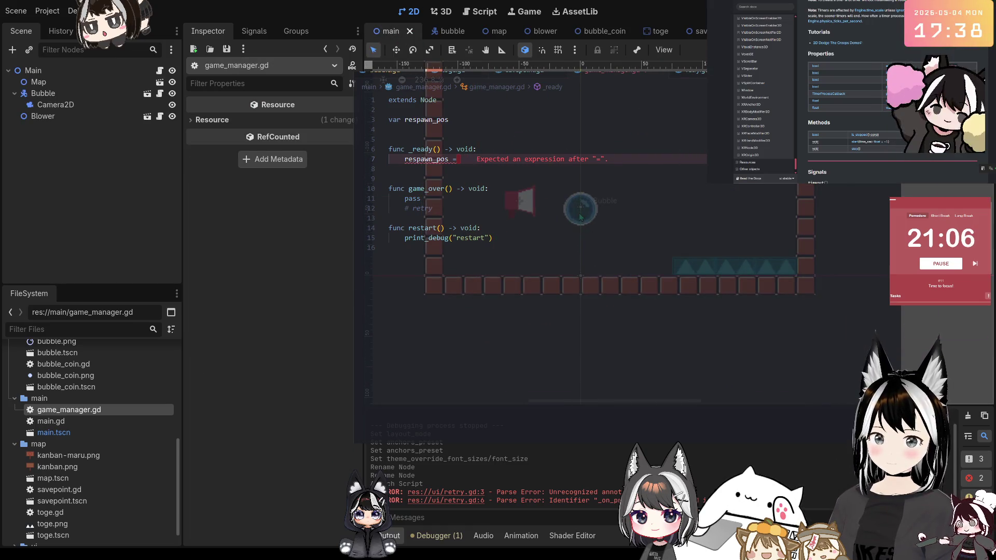
pyautogui.click(580, 208)
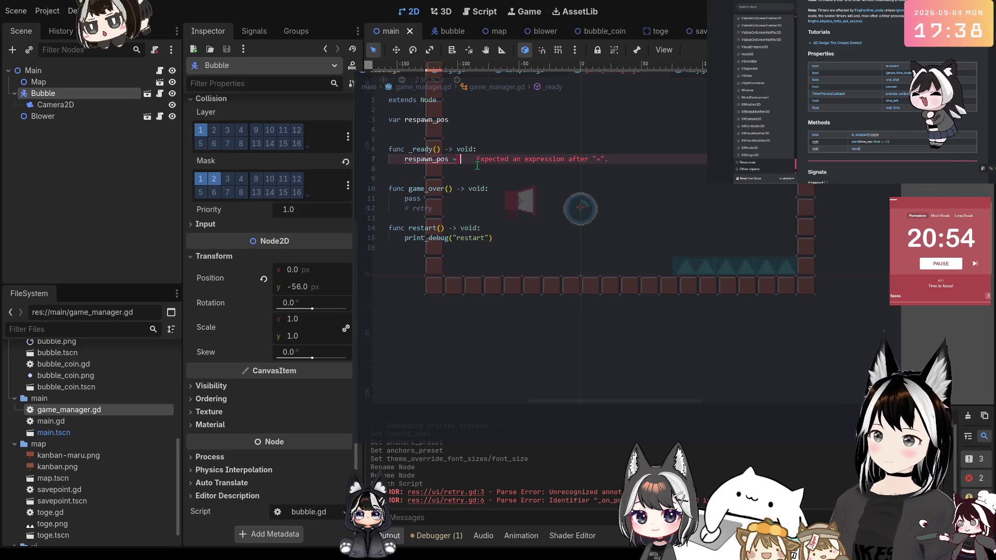
# - Assign Vector2 on line 7 and type respawn_pos as ':Vector2'
pyautogui.write('0')
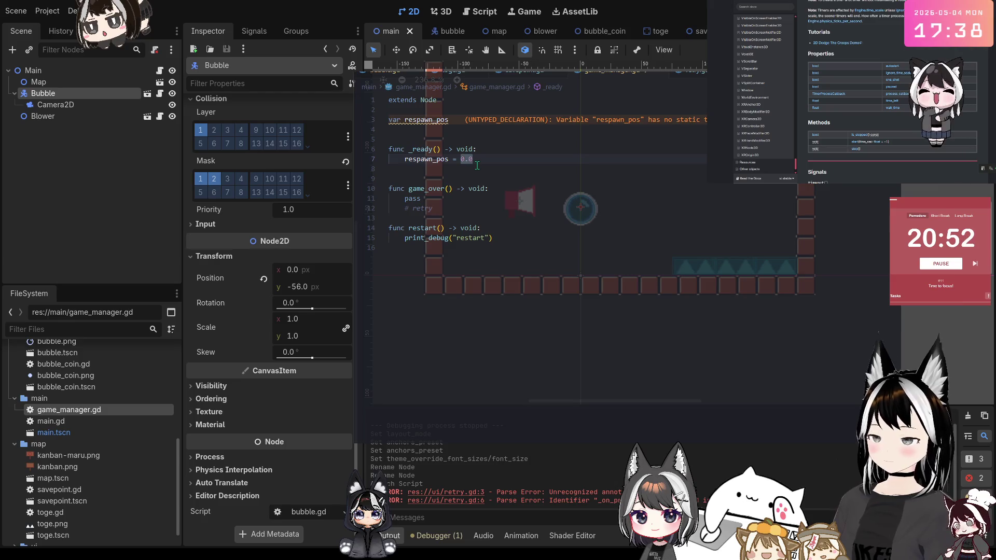
pyautogui.press('BackSpace')
pyautogui.write('Positio')
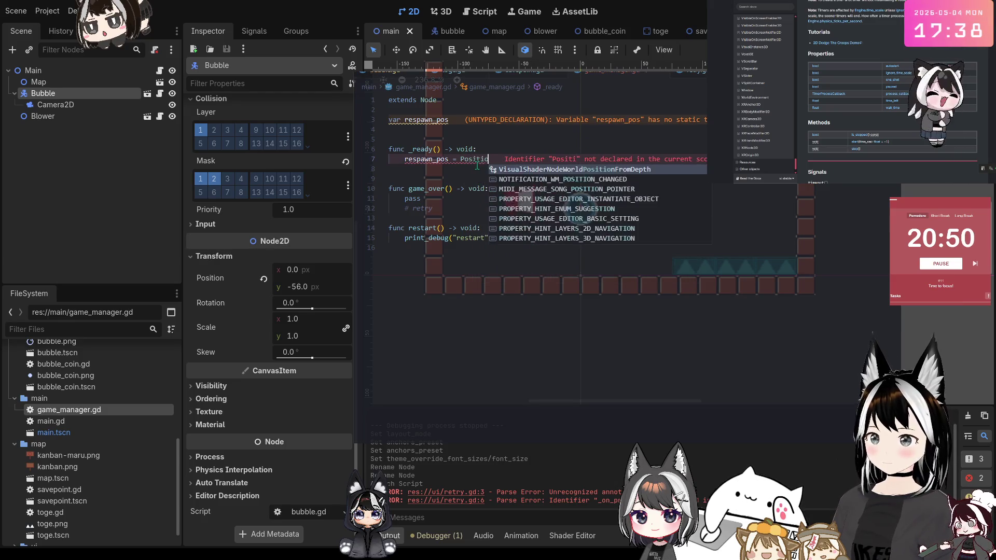
pyautogui.press('BackSpace')
pyautogui.press('BackSpace')
pyautogui.press('BackSpace')
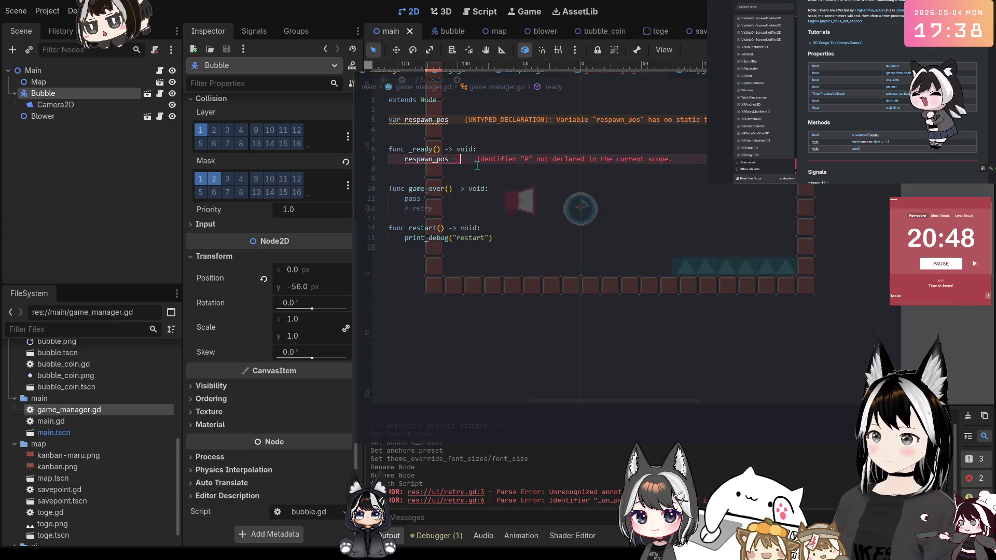
pyautogui.write('Vector2')
pyautogui.press('Return')
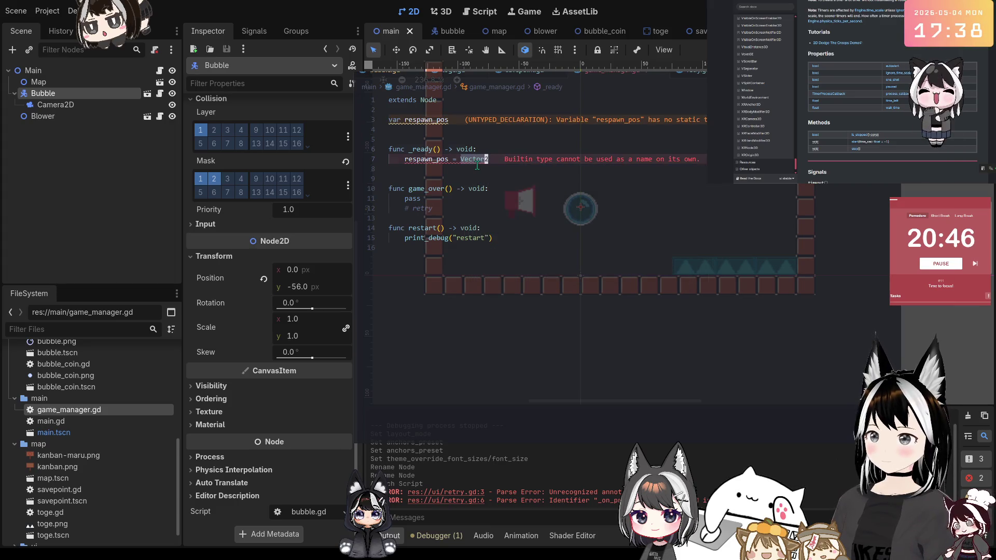
pyautogui.write(':Ve')
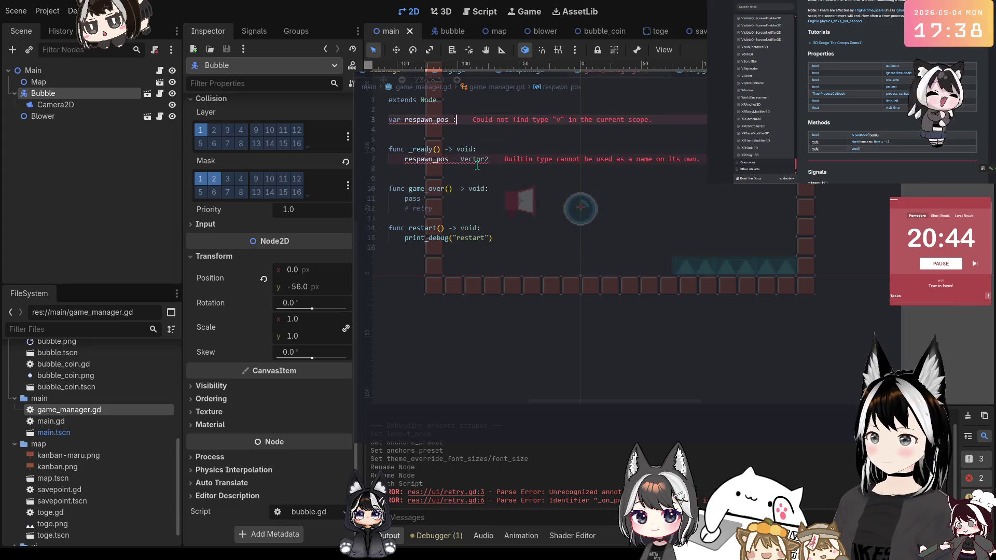
pyautogui.write('ctor2')
pyautogui.press('Return')
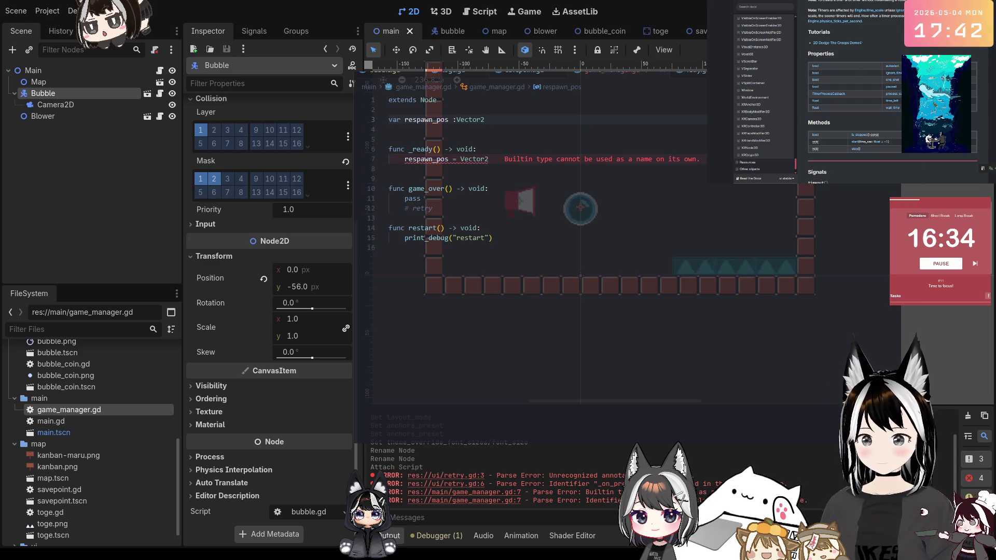
# - Add parentheses after Vector2 on line 7 and save game_manager.gd
pyautogui.doubleClick(474, 159)
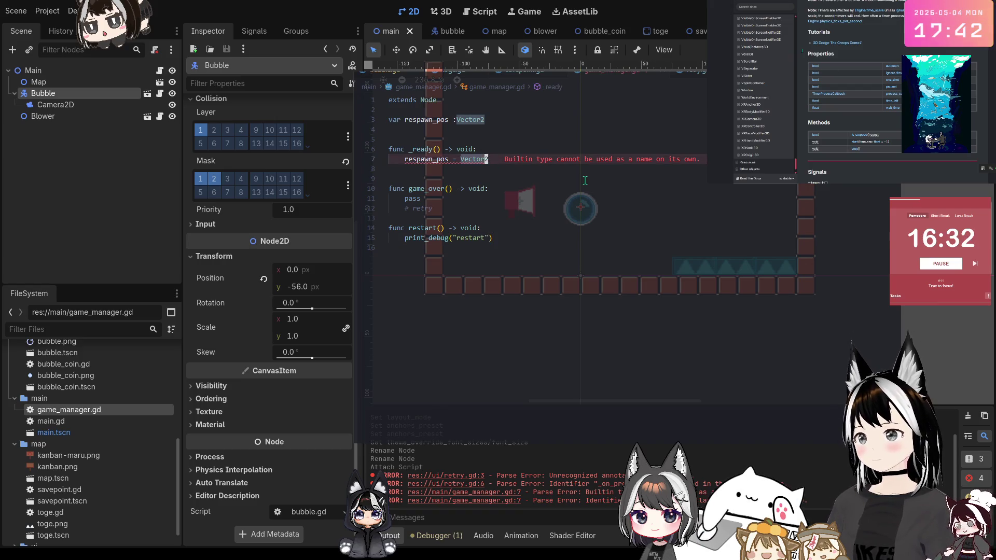
pyautogui.click(473, 159)
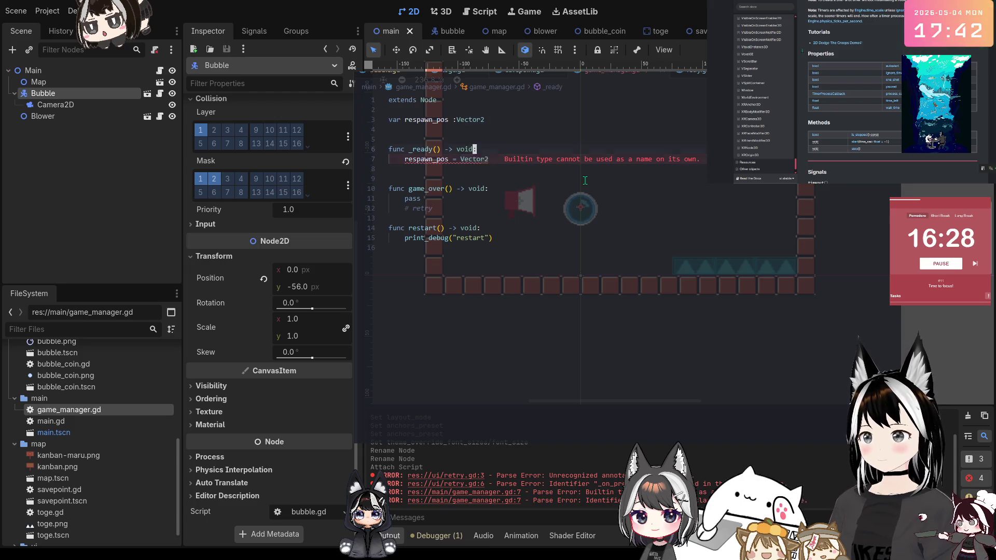
pyautogui.press('End')
pyautogui.hotkey('ctrl', 'shift', 'Left')
pyautogui.write('(')
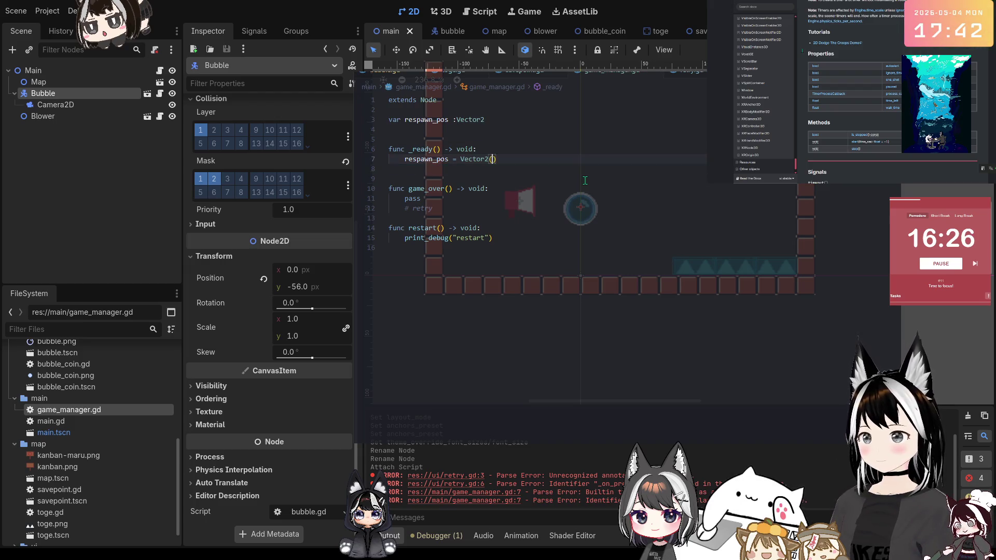
pyautogui.hotkey('ctrl', 's')
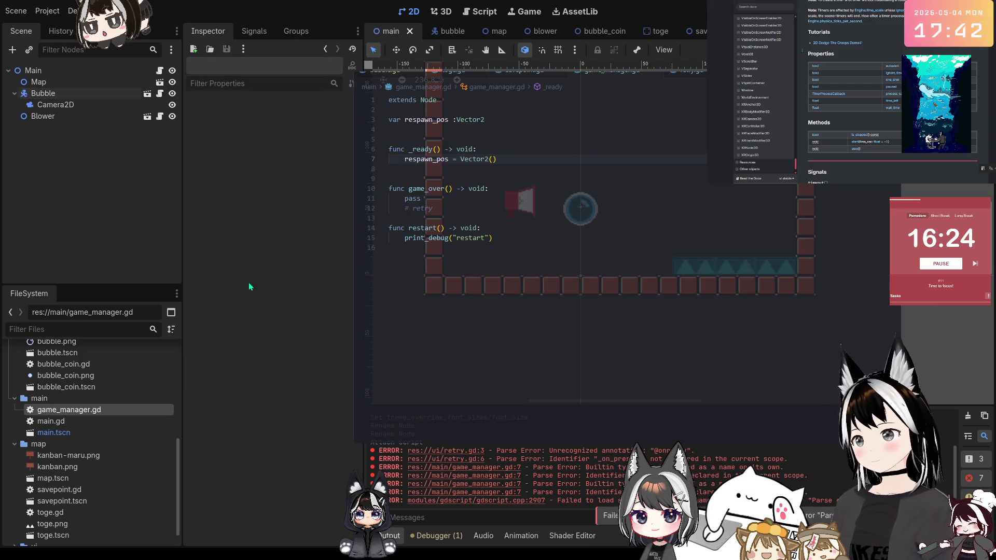
# - Confirm the Bubble's position and fill in Vector2(0.0, -56.0)
pyautogui.click(75, 115)
pyautogui.click(74, 105)
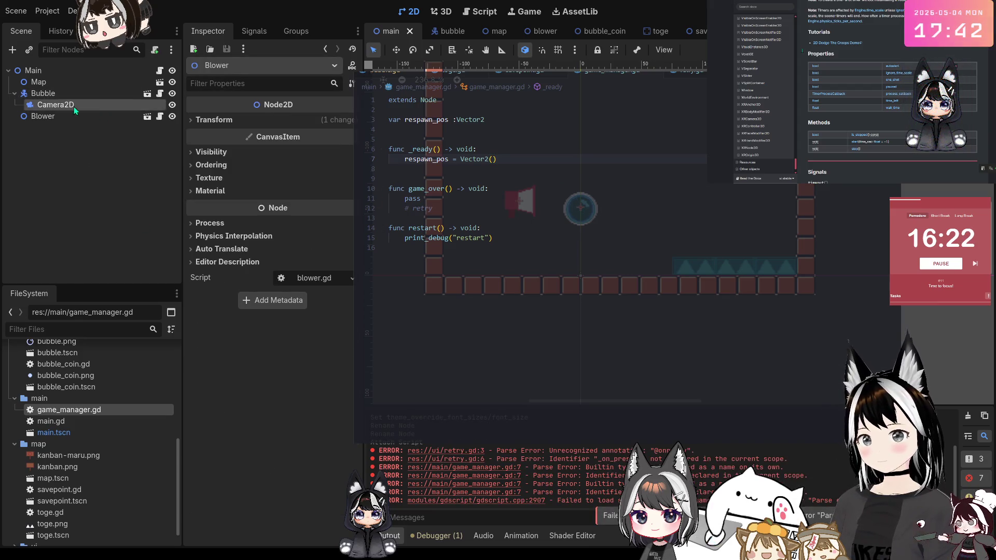
pyautogui.click(53, 81)
pyautogui.click(58, 107)
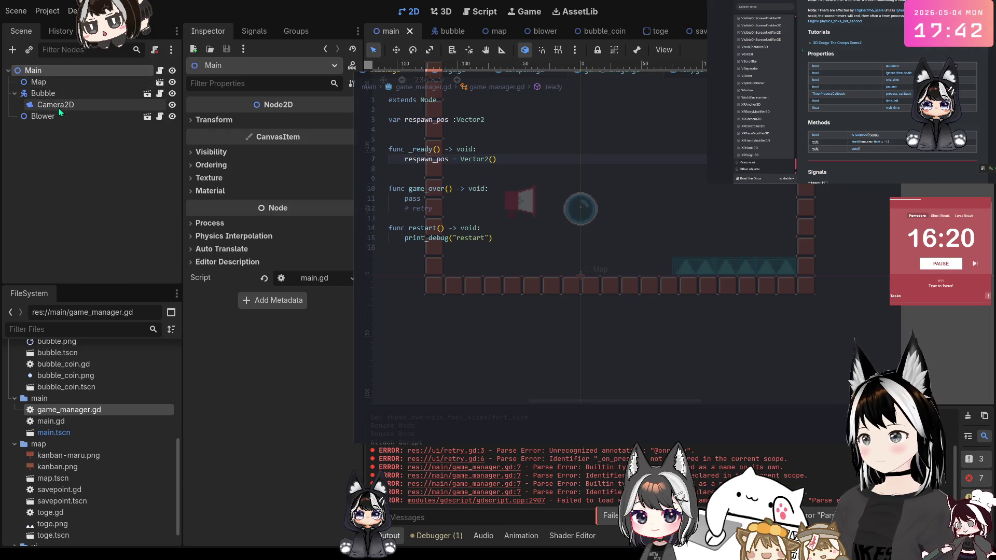
pyautogui.click(54, 93)
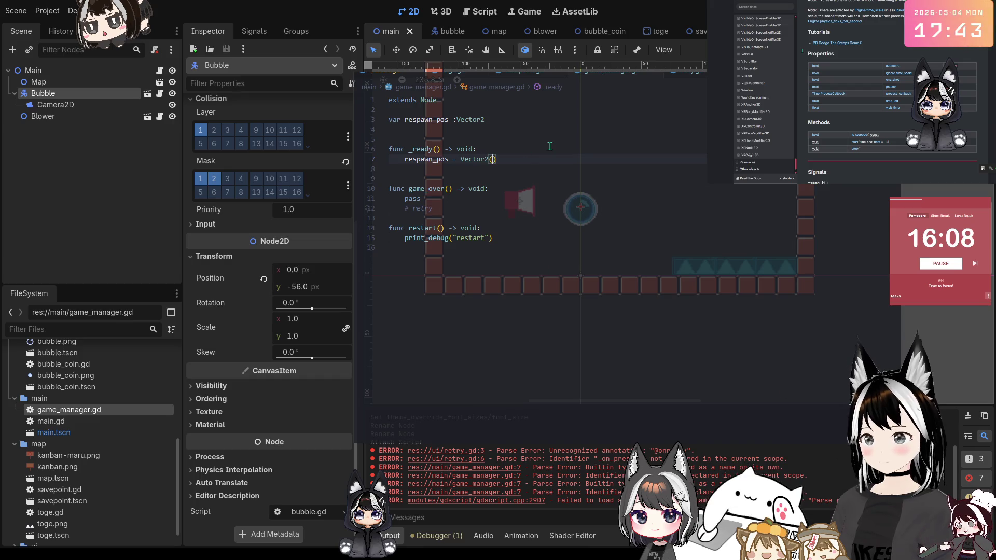
pyautogui.write('0.0, ')
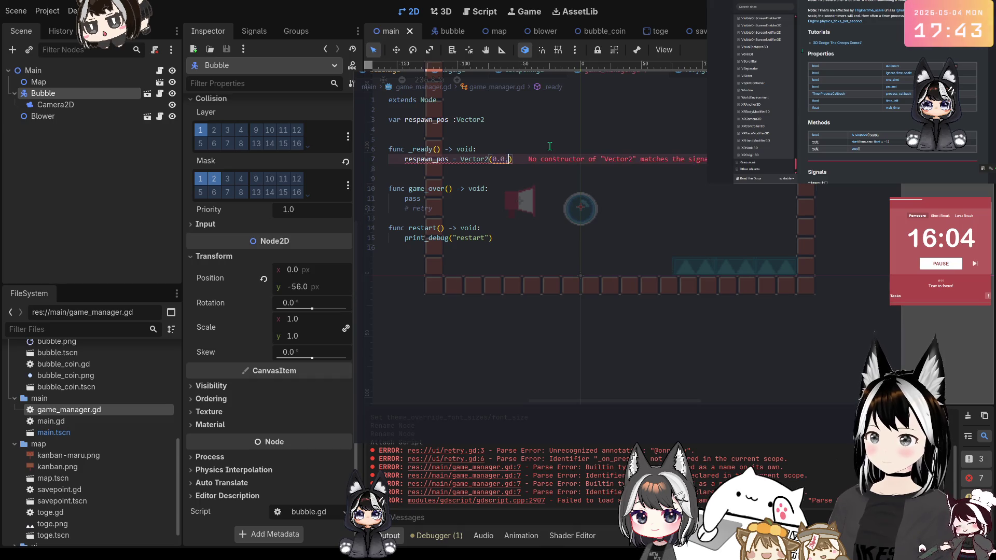
pyautogui.write(' -56.0')
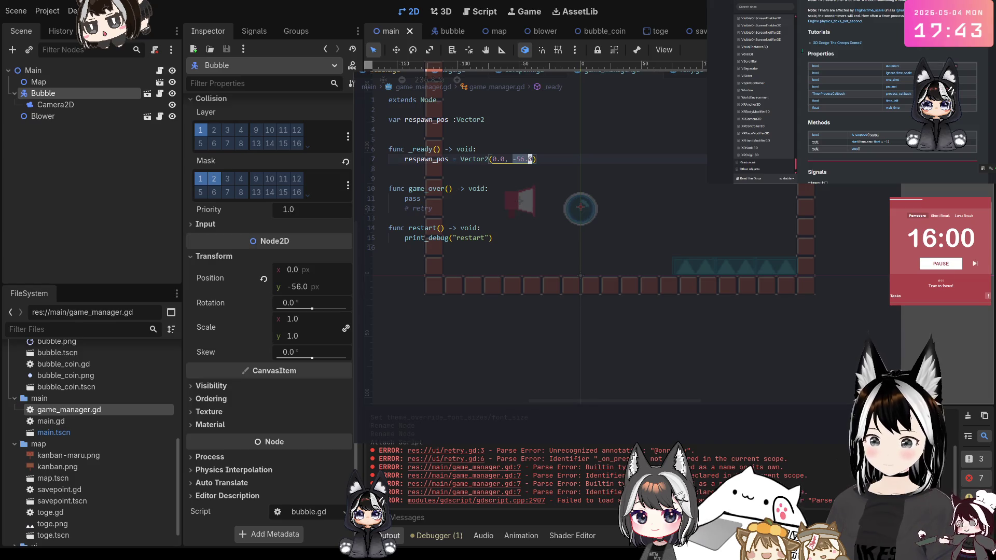
pyautogui.press('Right')
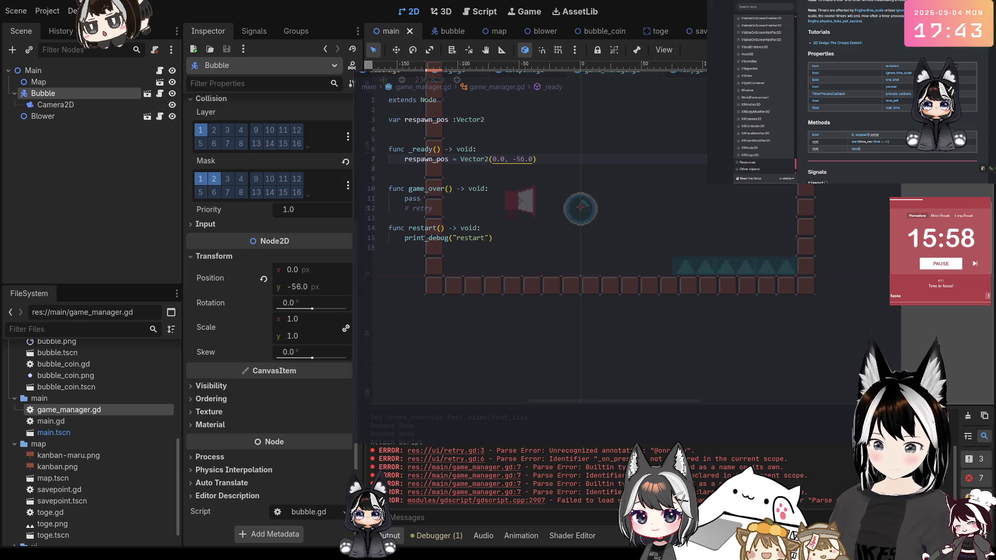
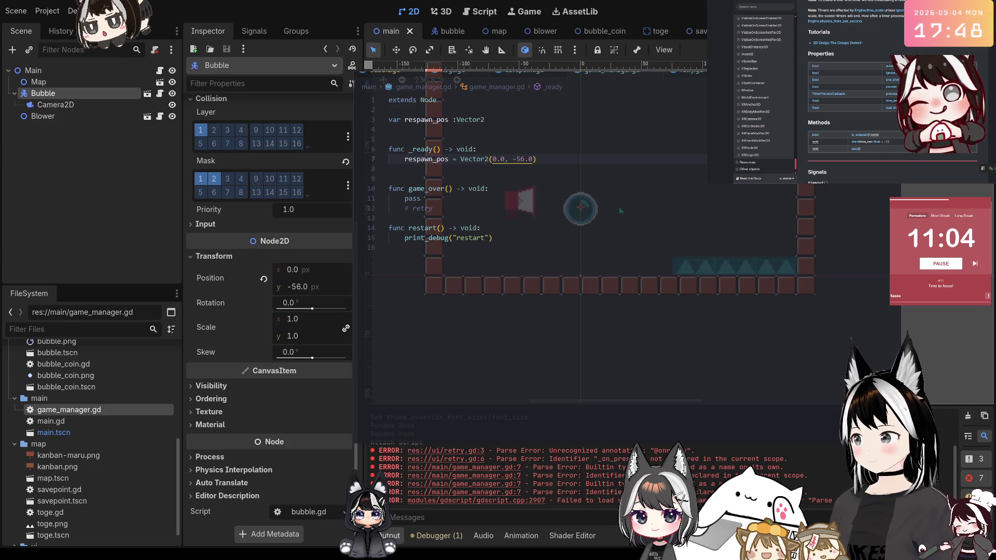
# - Deselect the Bubble node and put the caret on the script's empty last line
pyautogui.scroll(-1, 620, 211)
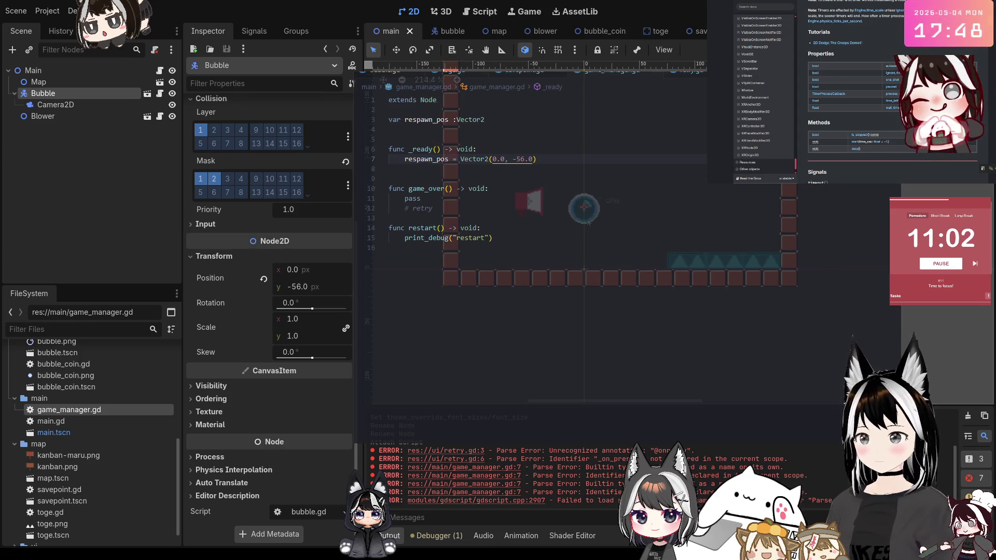
pyautogui.scroll(-5, 518, 192)
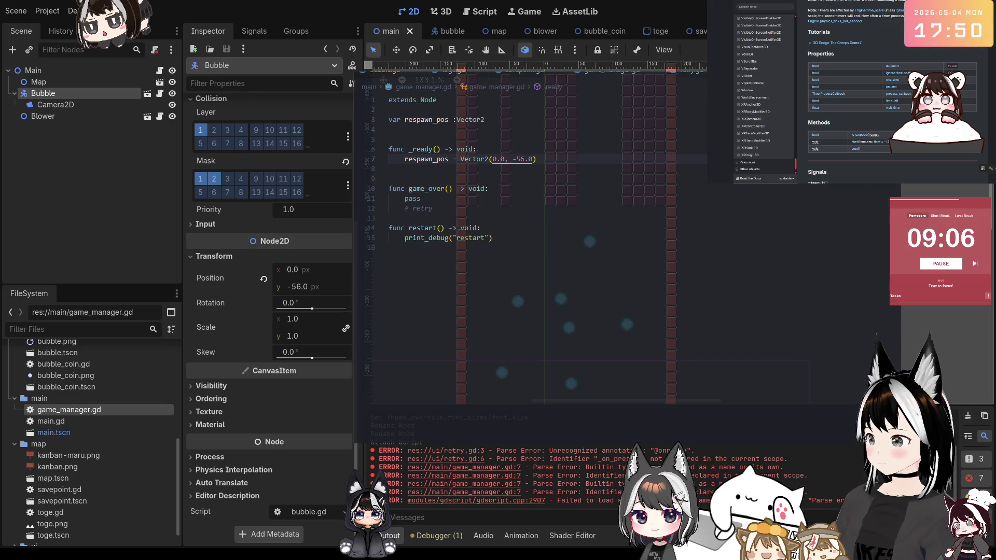
pyautogui.scroll(-1, 686, 345)
pyautogui.click(686, 345)
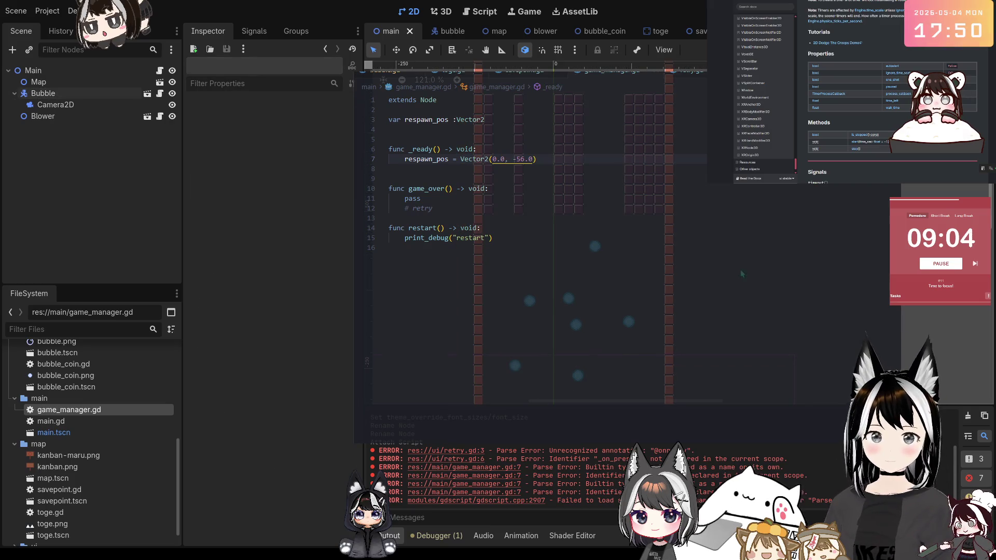
pyautogui.scroll(-5, 685, 345)
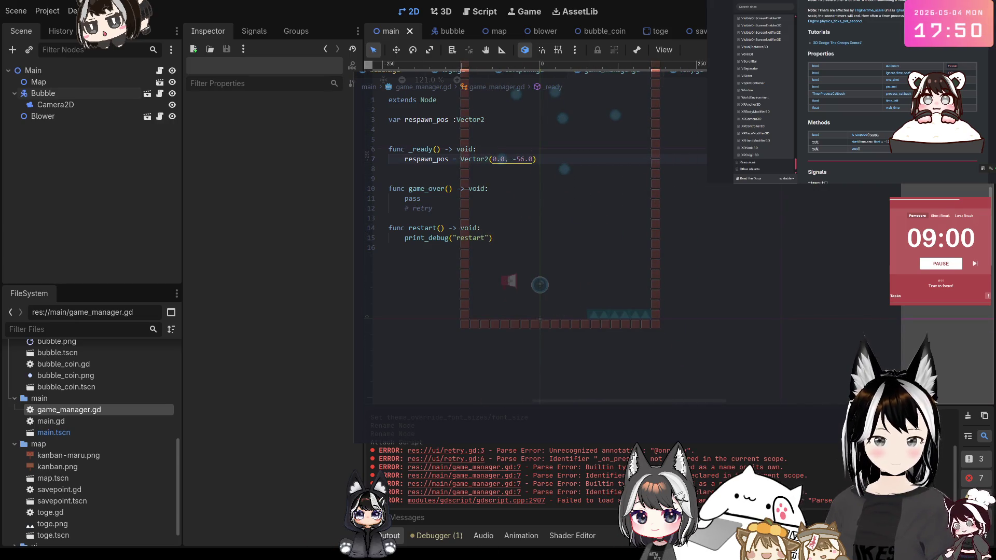
pyautogui.hotkey('ctrl', 'End')
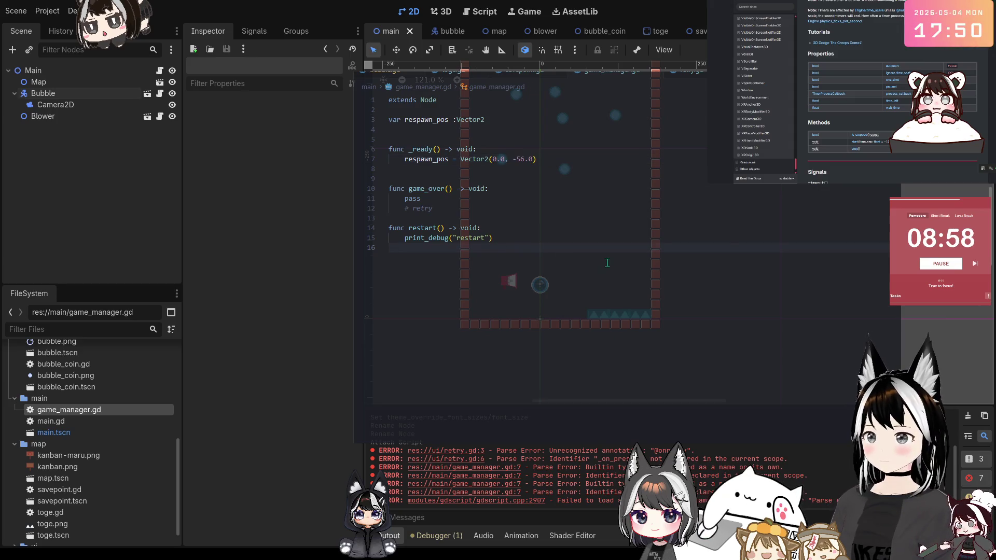
pyautogui.click(542, 238)
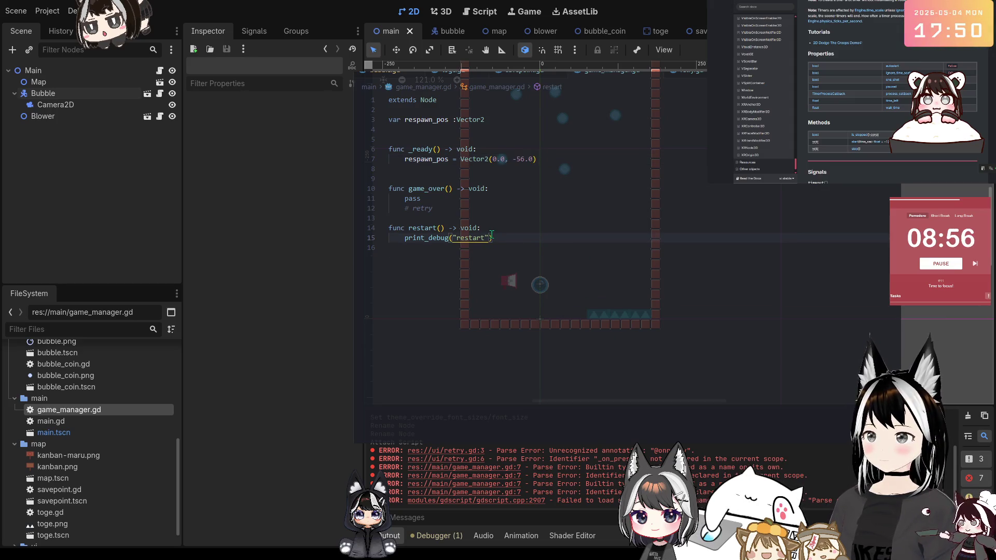
pyautogui.click(540, 297)
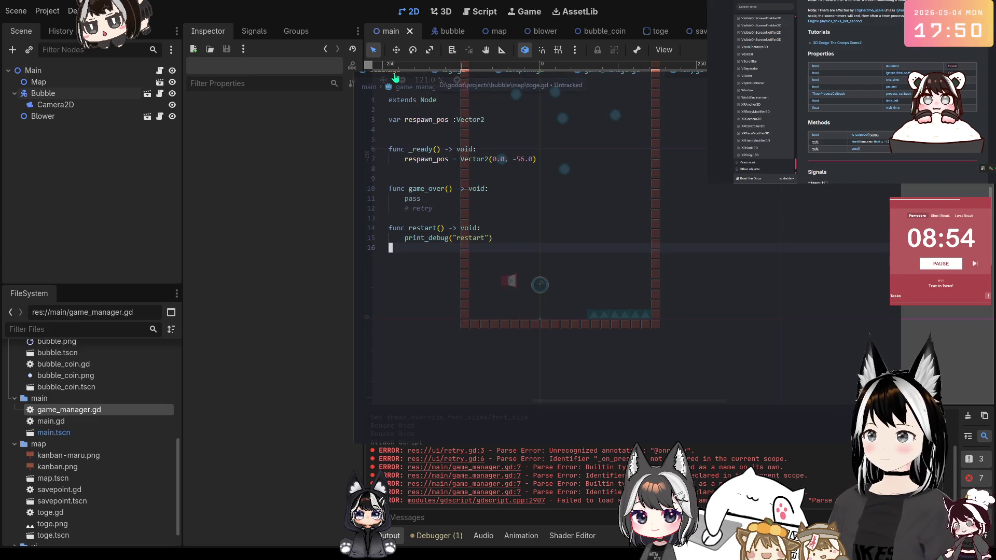
# - Jump from main.gd to bubble.gd's size_down function and add a new line after queue_free()
pyautogui.hotkey('alt', 'Left')
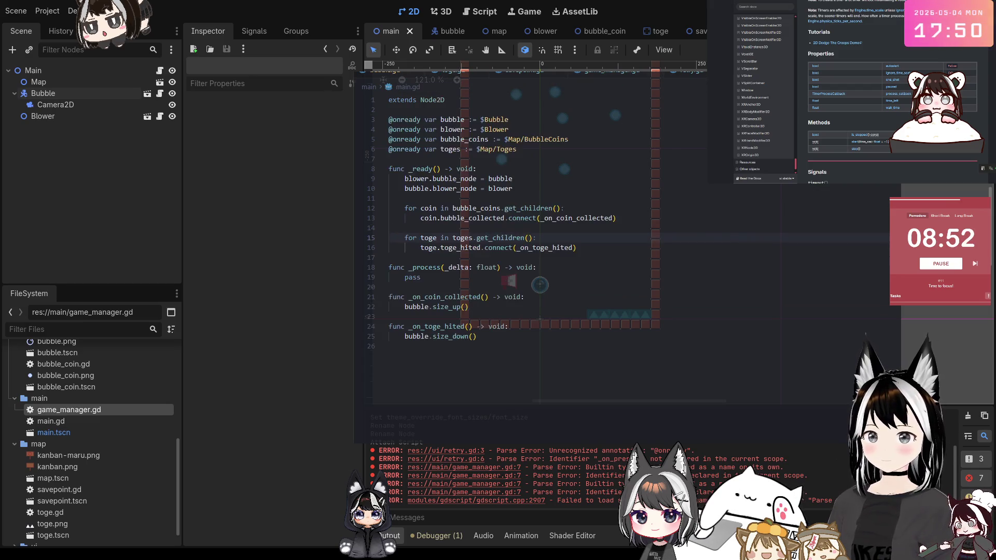
pyautogui.doubleClick(521, 297)
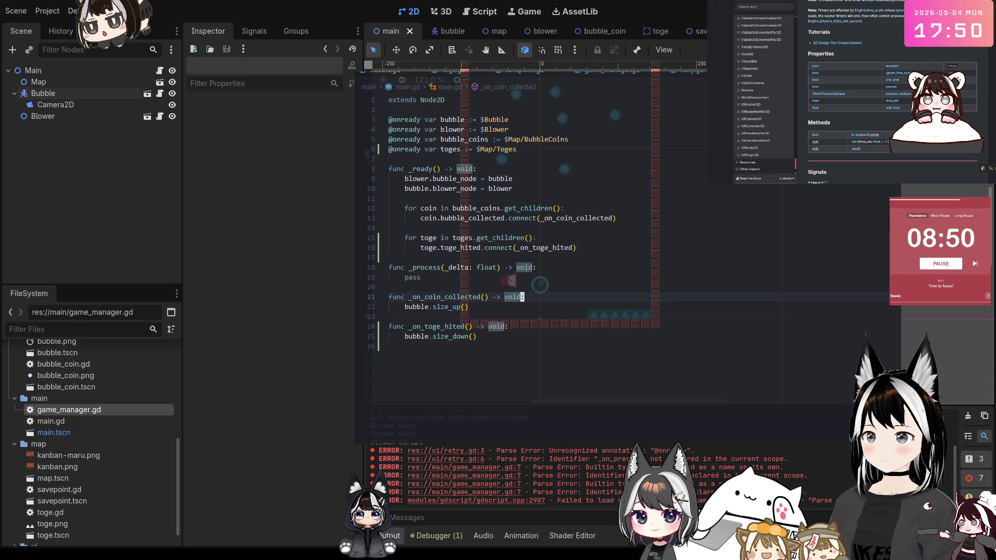
pyautogui.keyDown('ctrl'); pyautogui.click(447, 336); pyautogui.keyUp('ctrl')
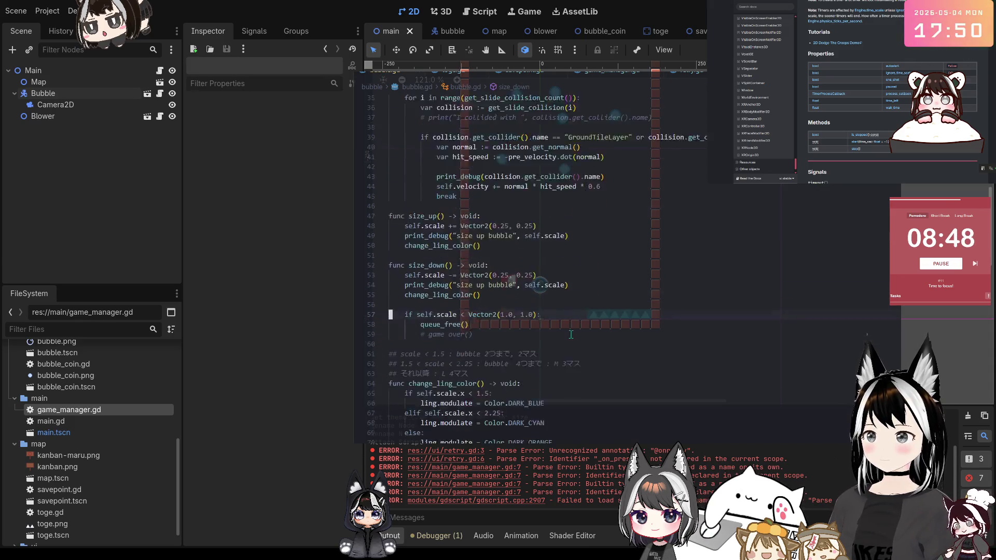
pyautogui.scroll(6, 559, 327)
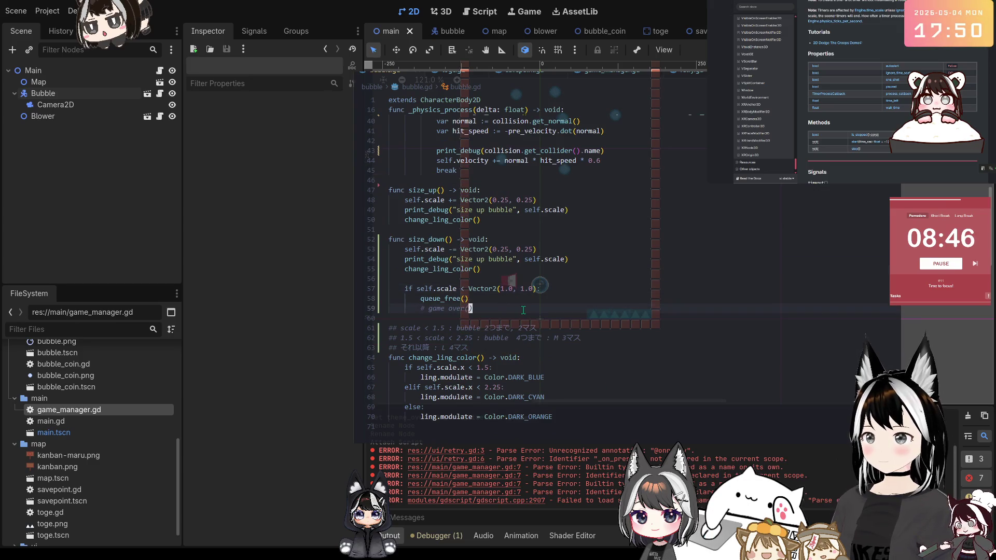
pyautogui.press('Up')
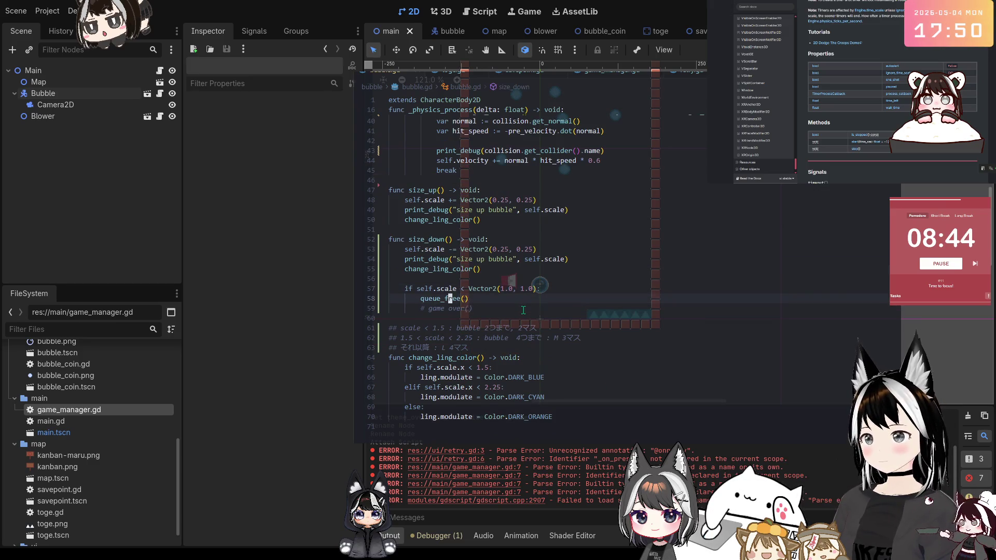
pyautogui.press('Return')
# - Add print_debug("game_over") after queue_free() in size_down
pyautogui.write('print')
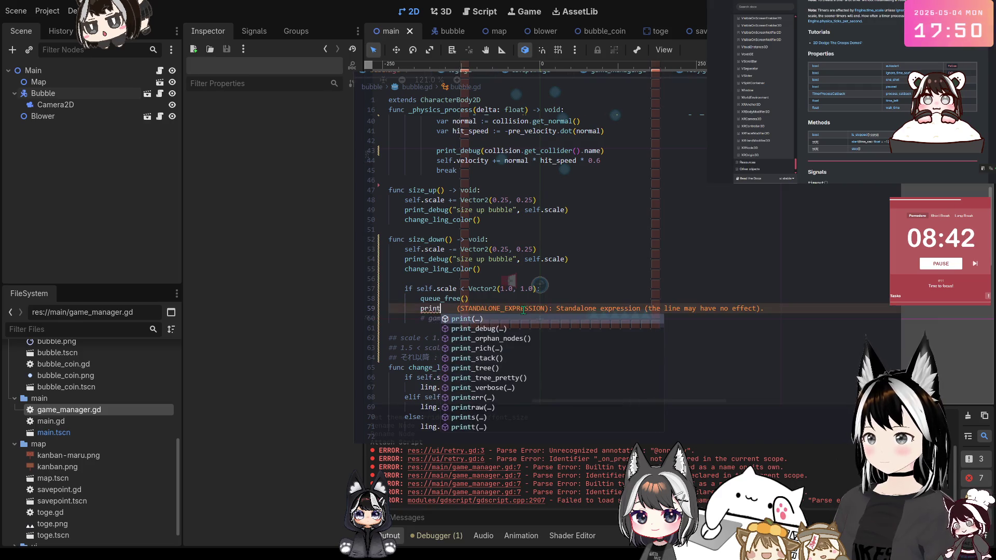
pyautogui.press('BackSpace')
pyautogui.press('BackSpace')
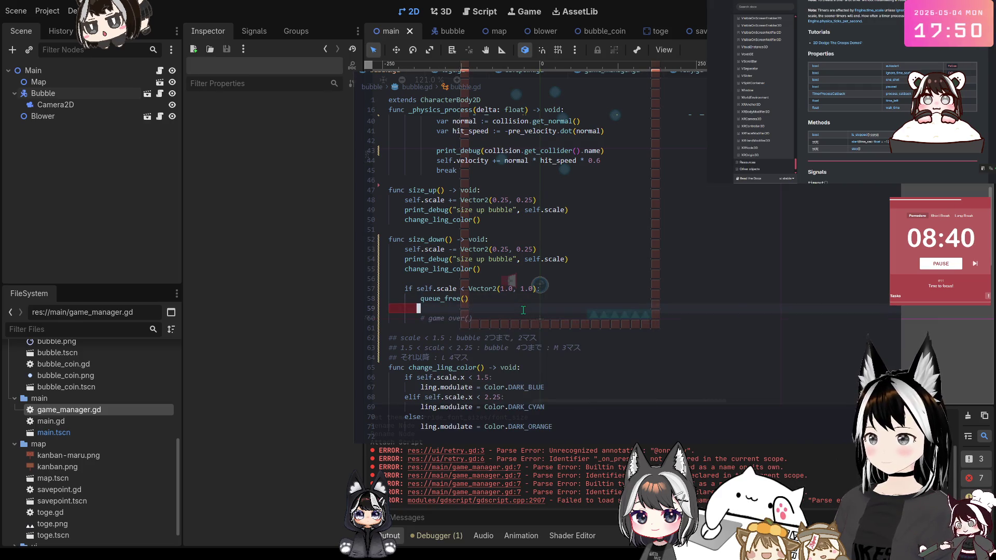
pyautogui.write('rint_debug()')
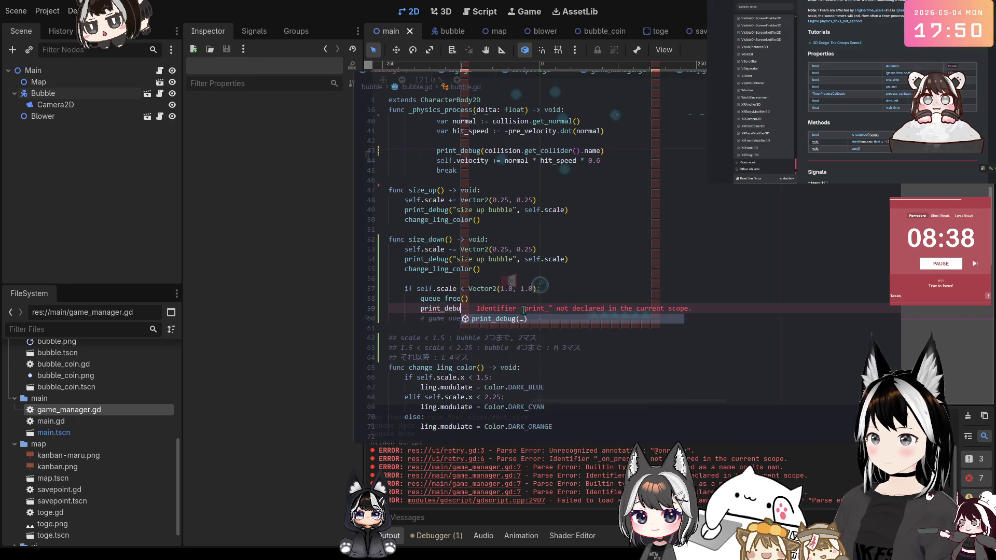
pyautogui.press('Left')
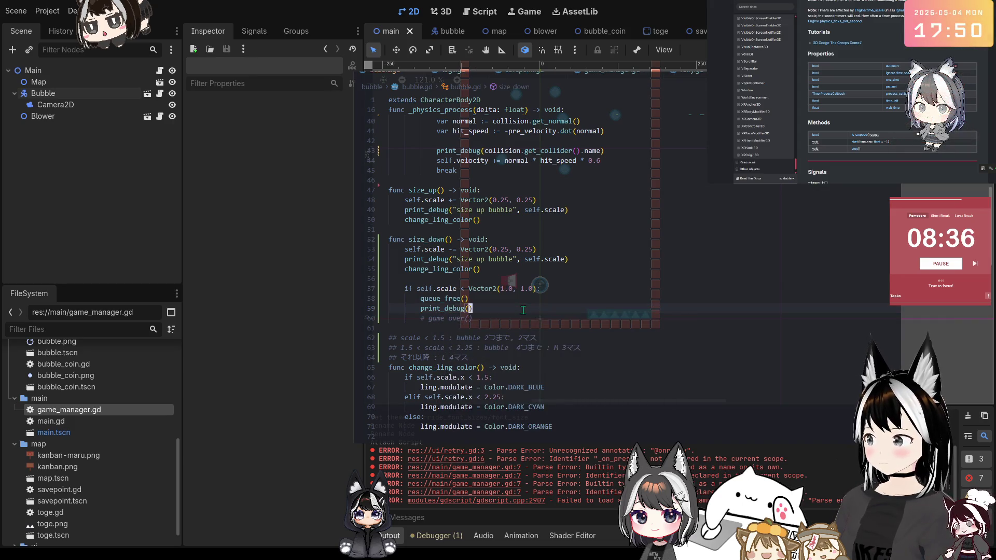
pyautogui.press('Up')
pyautogui.press('Down')
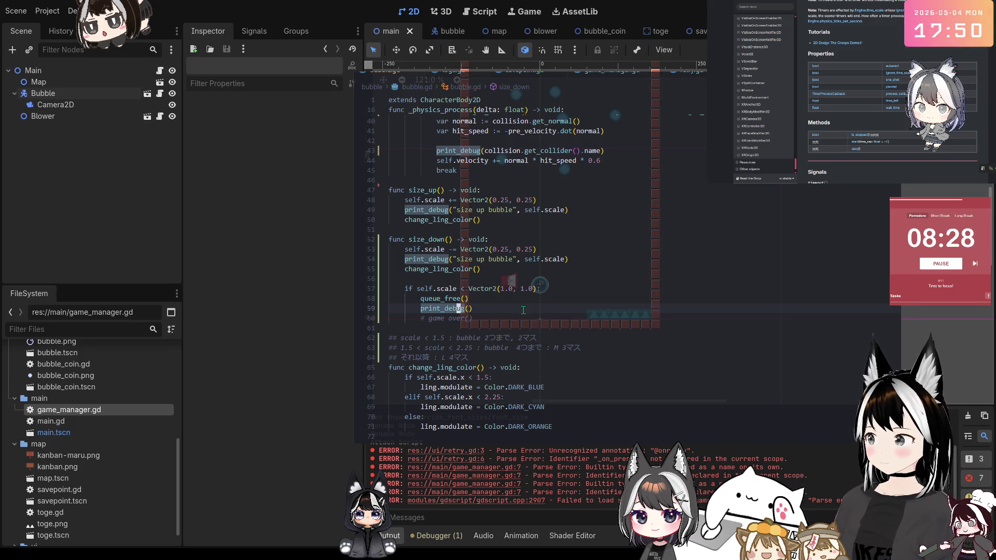
pyautogui.write('"')
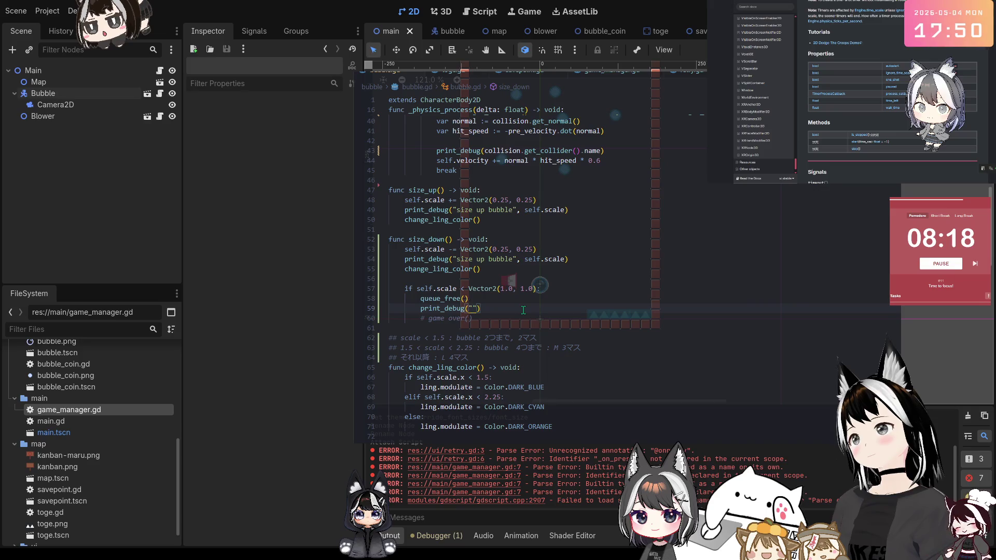
pyautogui.write('game_over')
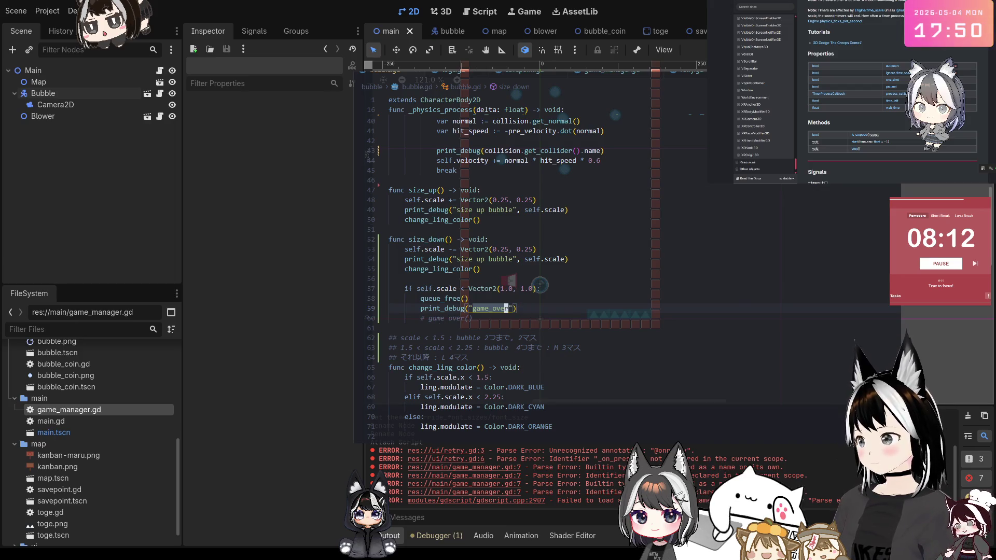
pyautogui.press('End')
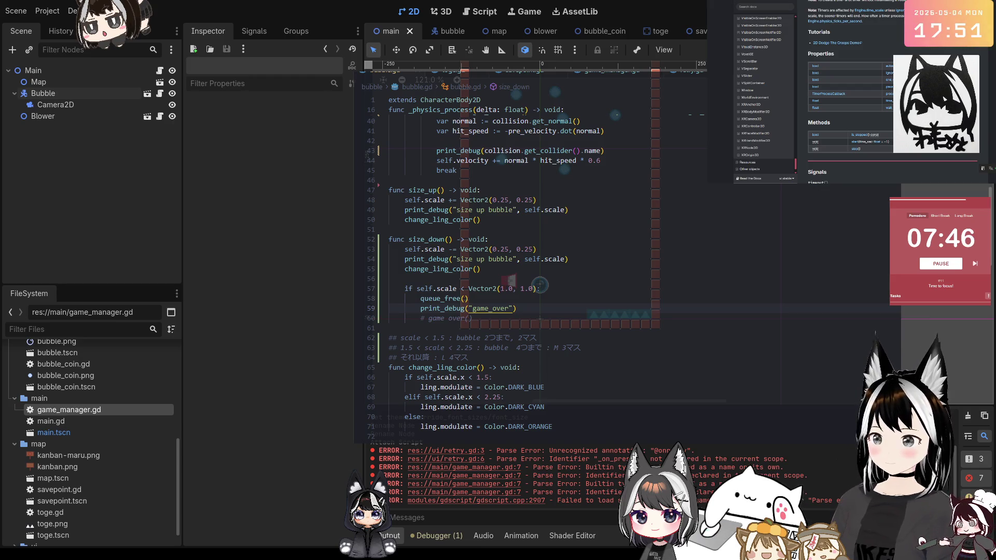
# - Insert a GameManager.restart() call above the game over comment, then run the project with F5
pyautogui.click(657, 372)
pyautogui.press('Up')
pyautogui.press('Up')
pyautogui.press('Up')
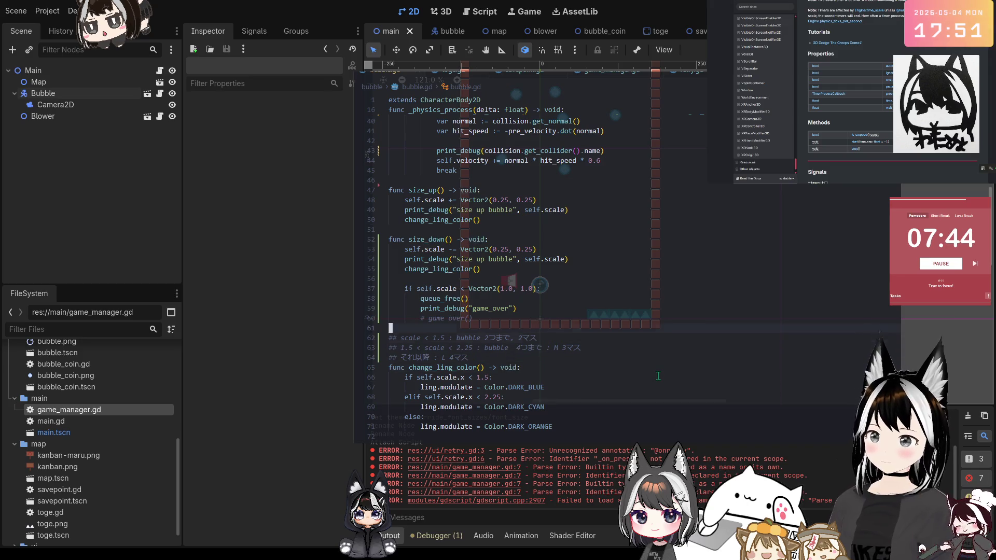
pyautogui.press('Up')
pyautogui.press('Up')
pyautogui.press('Up')
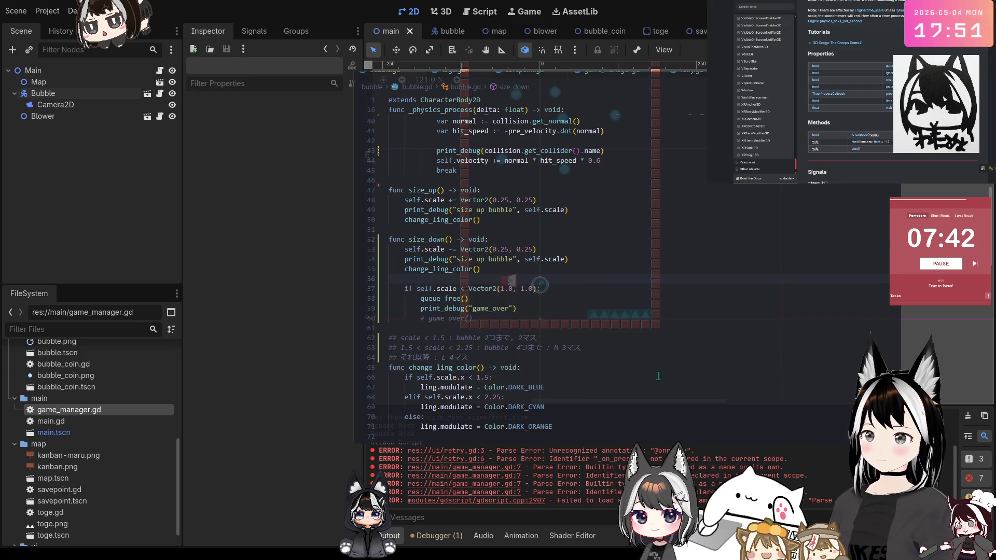
pyautogui.press('Down')
pyautogui.press('Down')
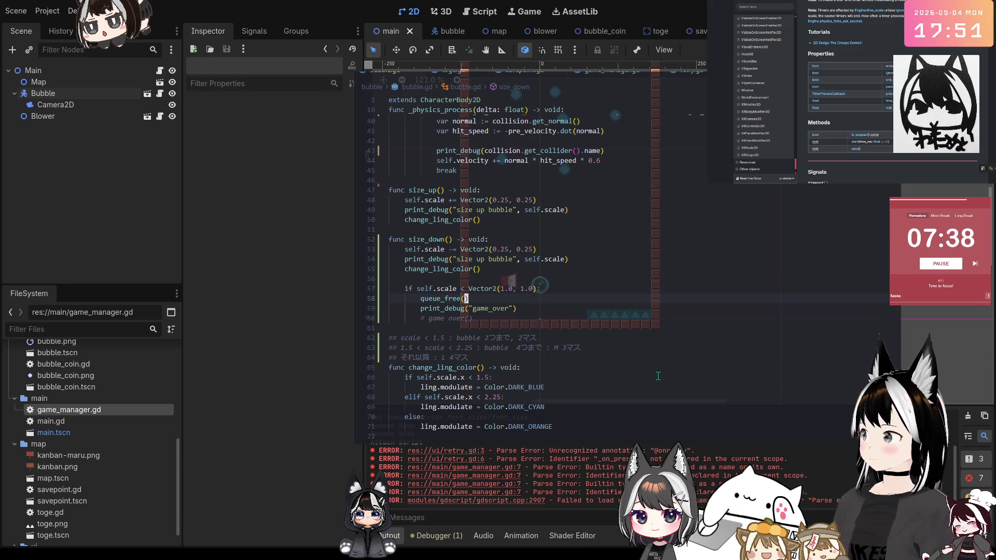
pyautogui.press('Down')
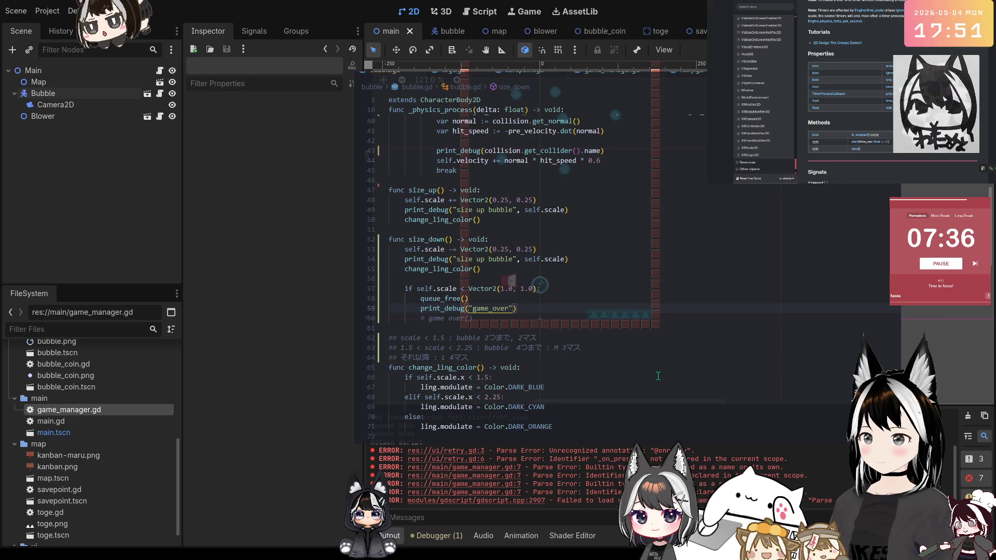
pyautogui.press('Down')
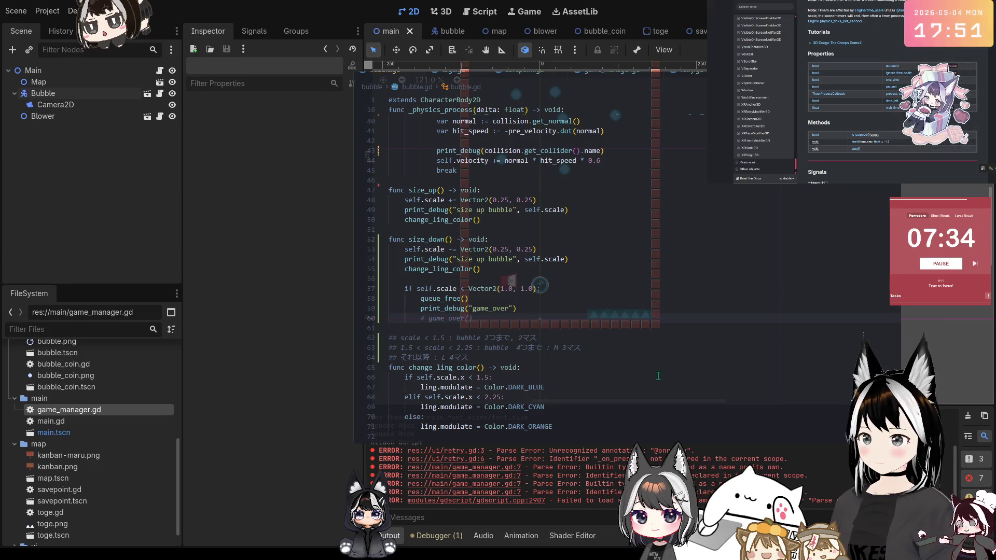
pyautogui.press('Home')
pyautogui.press('Return')
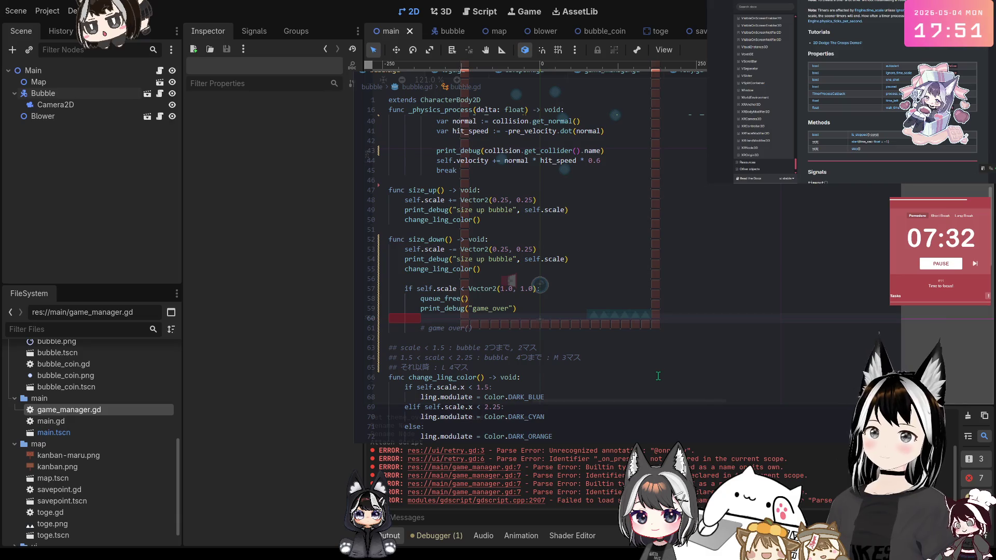
pyautogui.write('Game')
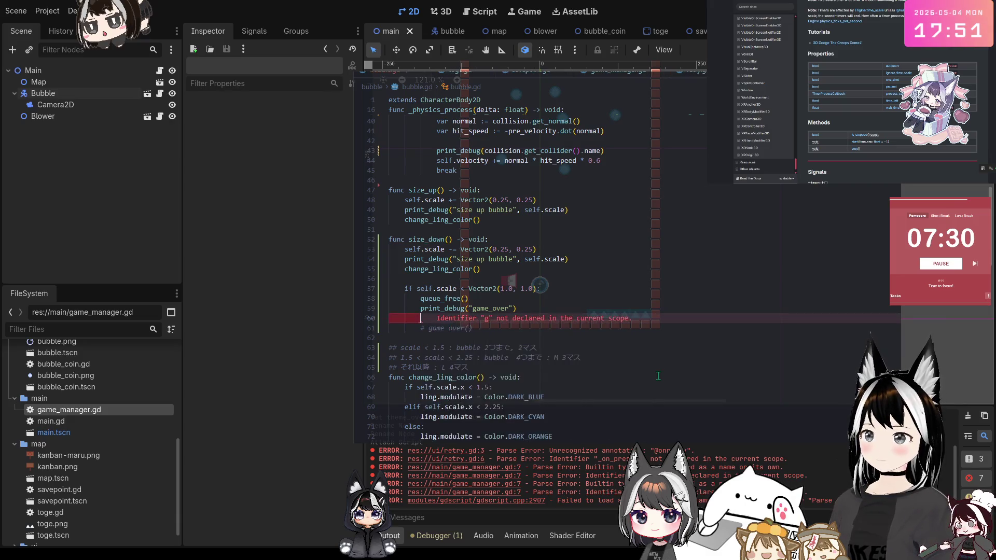
pyautogui.press('Return')
pyautogui.write('.restar')
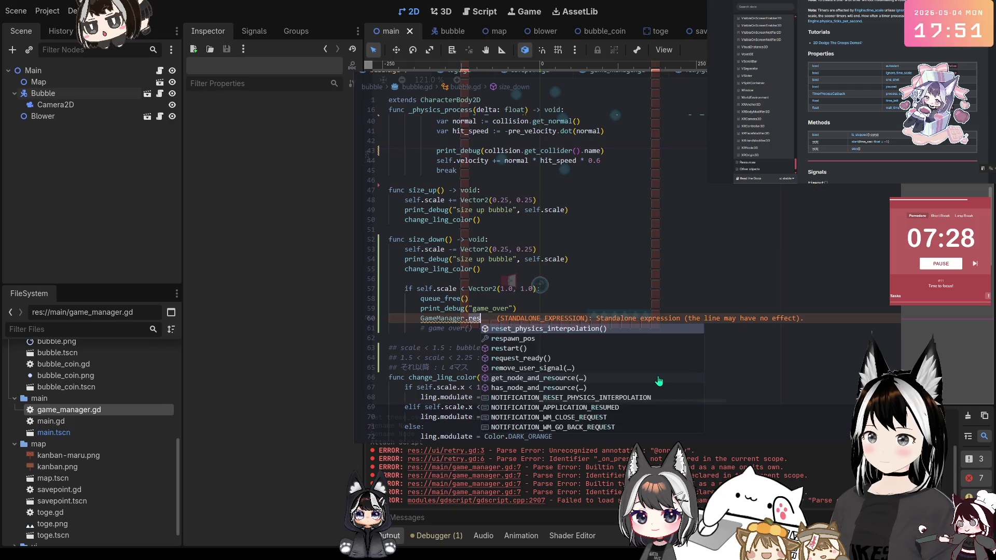
pyautogui.write('t')
pyautogui.press('Return')
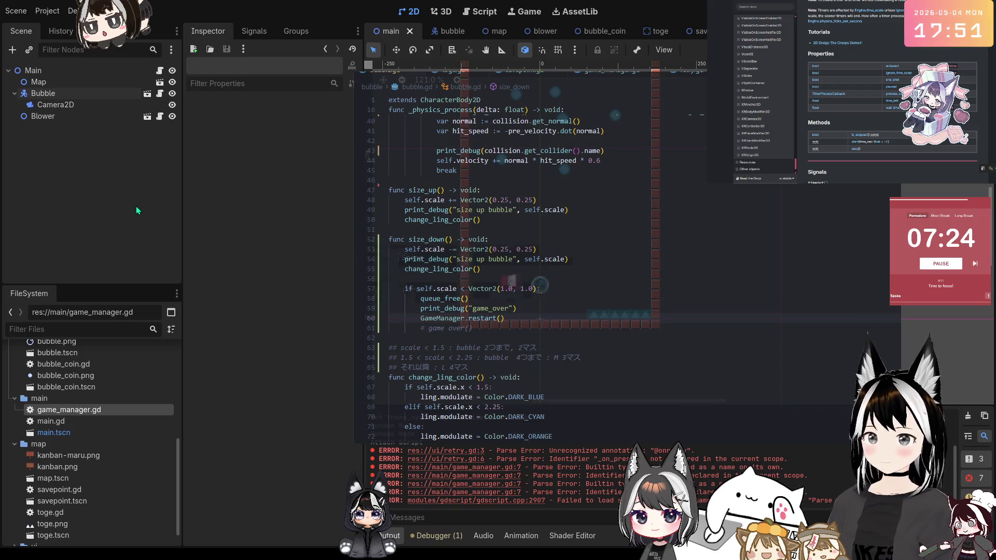
pyautogui.press('F5')
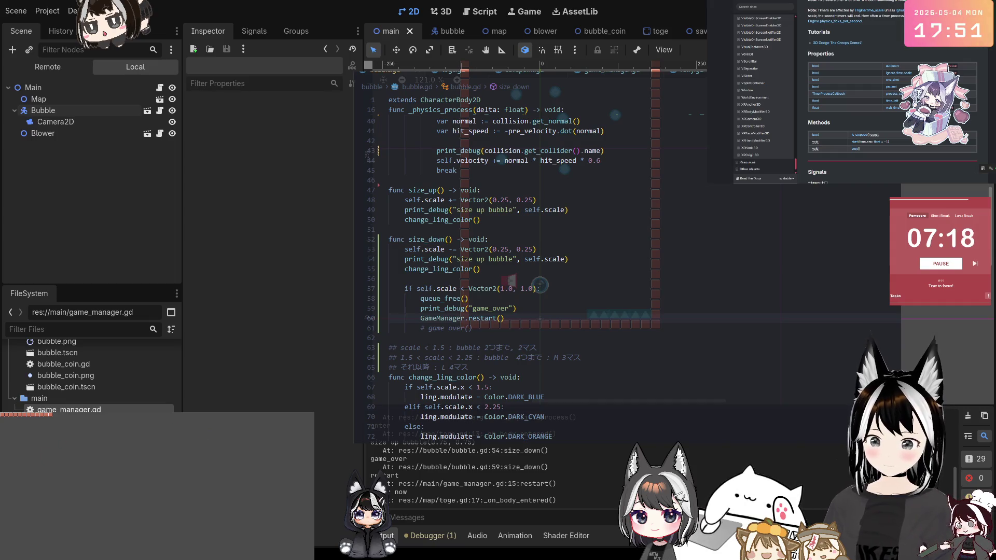
# - Stop the game and change line 60's GameManager.restart() to GameManager.game_over()
pyautogui.press('F8')
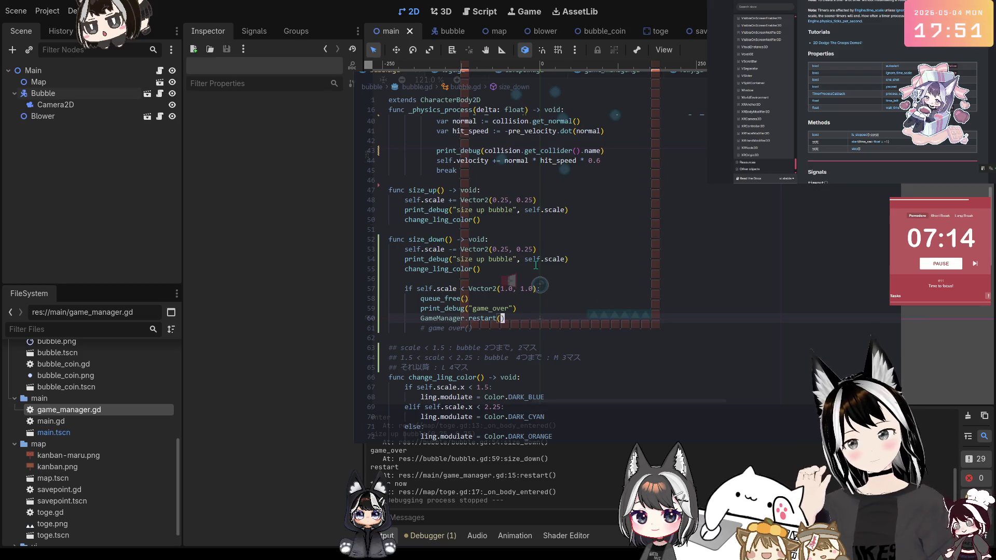
pyautogui.doubleClick(482, 318)
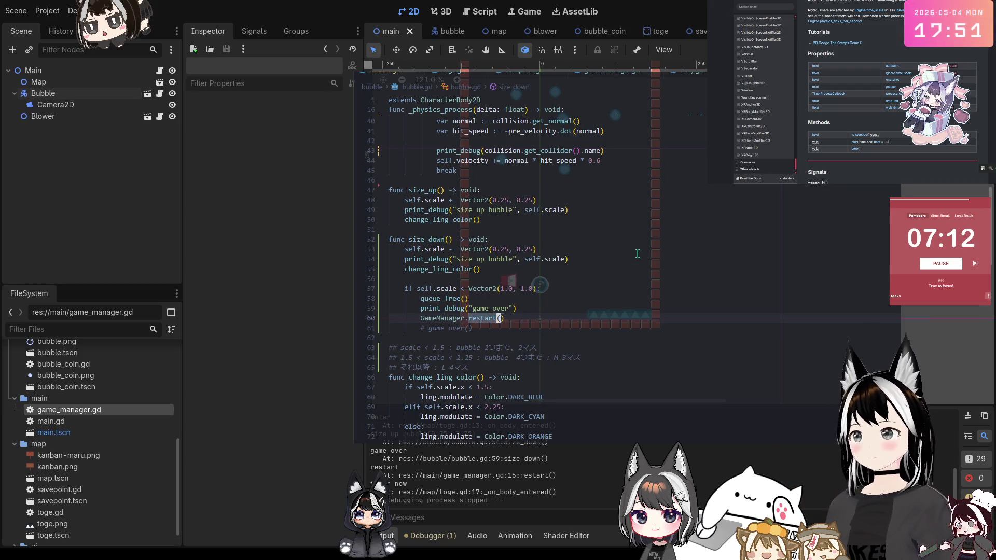
pyautogui.press('Home')
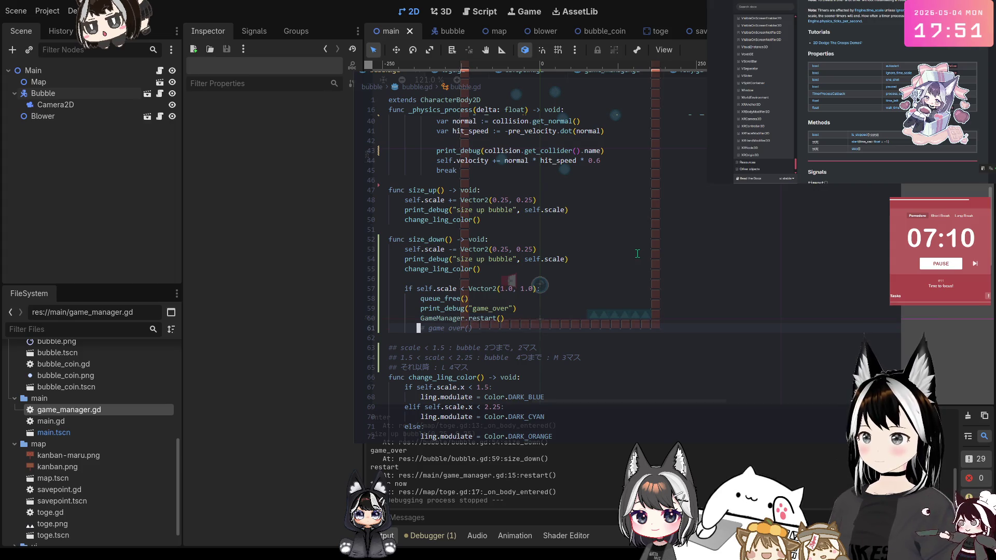
pyautogui.hotkey('ctrl', 'Right')
pyautogui.hotkey('ctrl', 'Right')
pyautogui.hotkey('ctrl', 'Delete')
pyautogui.write('ga')
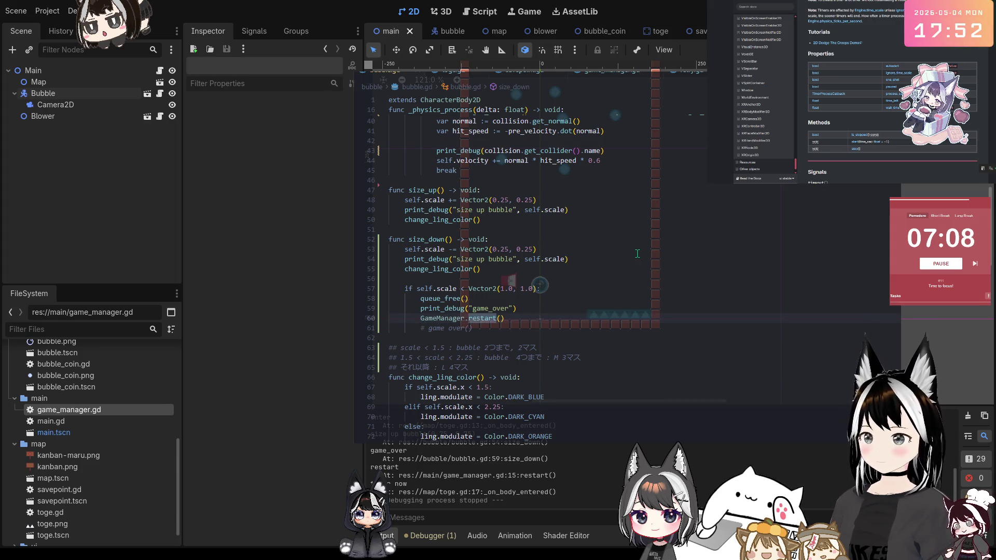
pyautogui.press('Return')
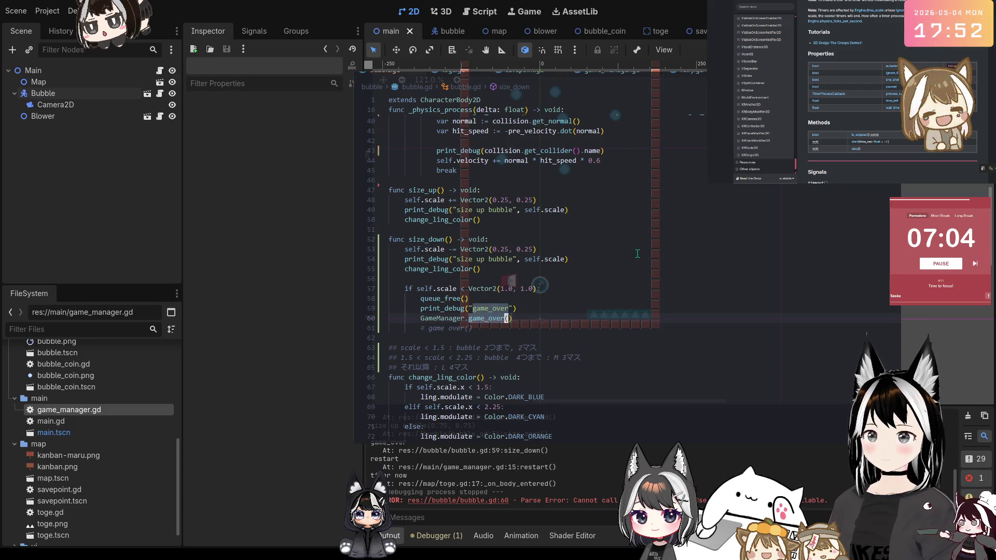
# - Remove the doubled parentheses after game_over, then empty game_over()'s placeholder body in game_manager.gd
pyautogui.press('BackSpace')
pyautogui.write('game')
pyautogui.press('Return')
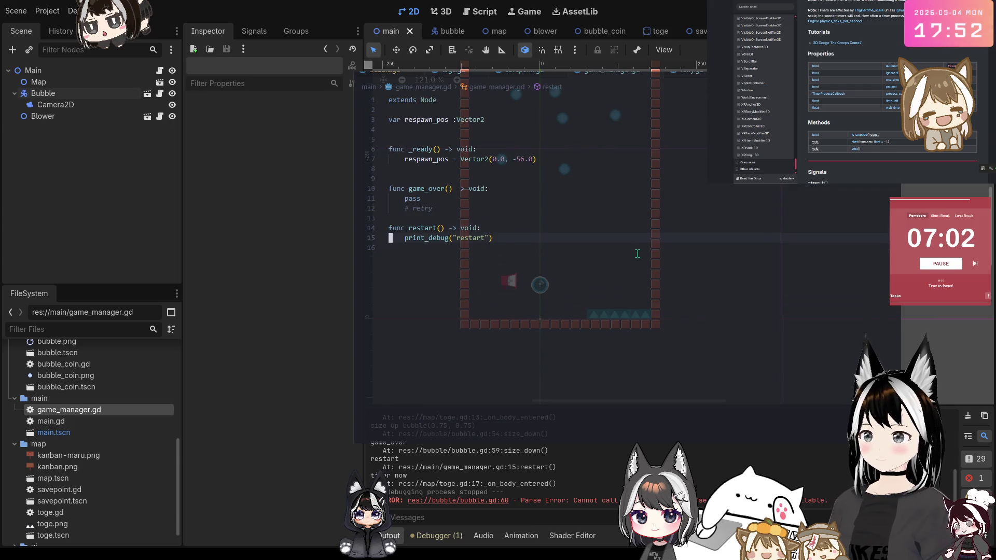
pyautogui.press('Up')
pyautogui.press('Up')
pyautogui.press('Up')
pyautogui.hotkey('shift', 'Up')
pyautogui.press('BackSpace')
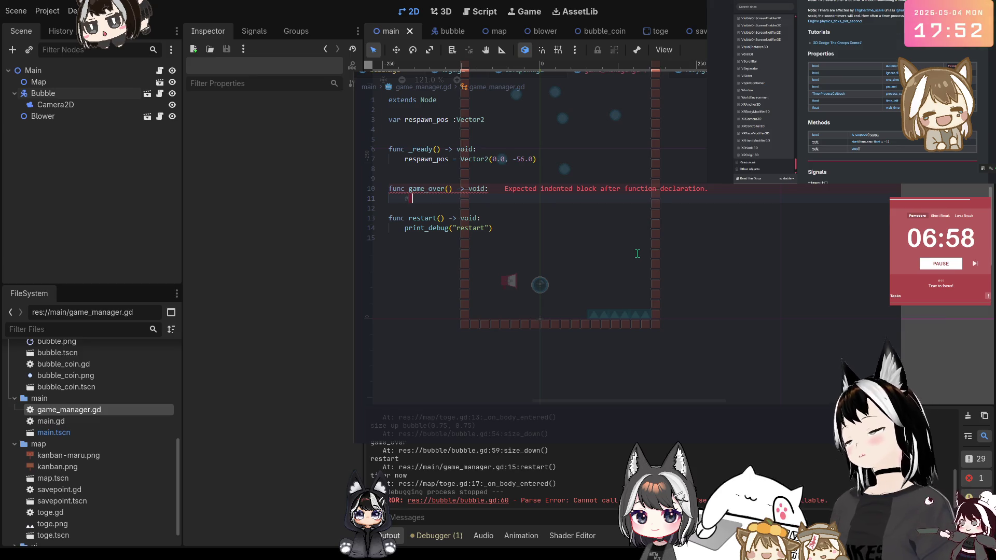
# - Tidy the declaration to 'var respawn_pos: Vector2' and add a blank line below it
pyautogui.hotkey('ctrl', 'shift', 'Left')
pyautogui.write('v')
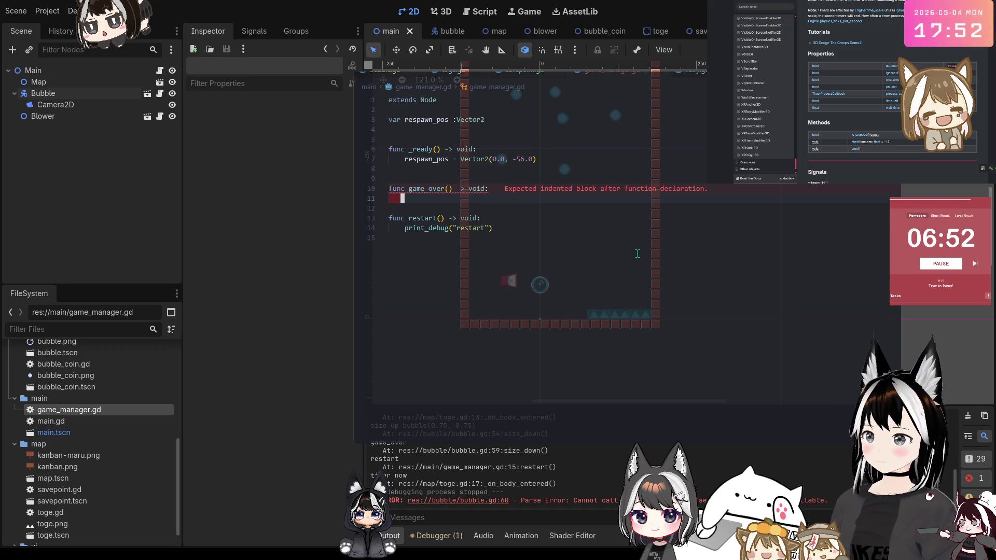
pyautogui.press('Up')
pyautogui.press('Up')
pyautogui.press('Up')
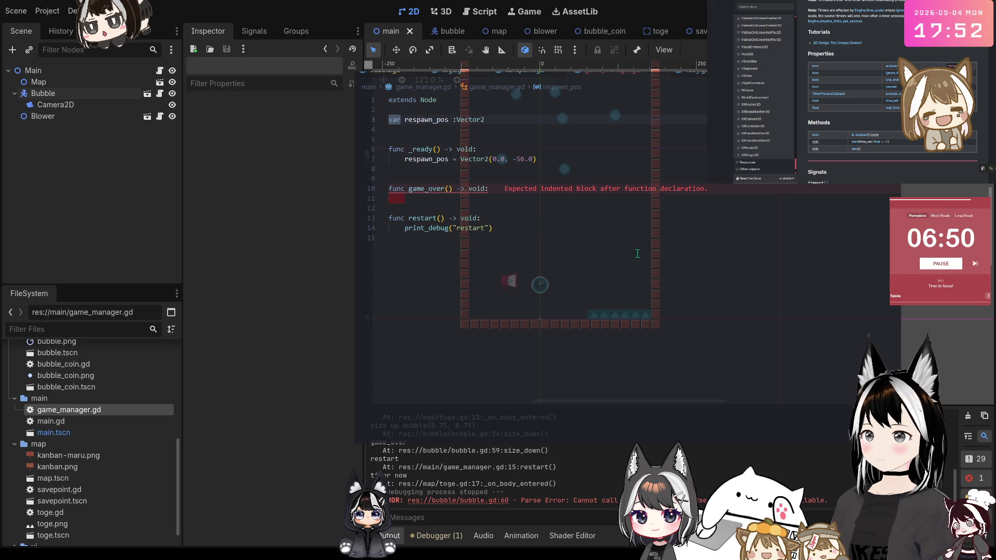
pyautogui.hotkey('ctrl', 'Right')
pyautogui.hotkey('ctrl', 'Right')
pyautogui.press('BackSpace')
pyautogui.press('Right')
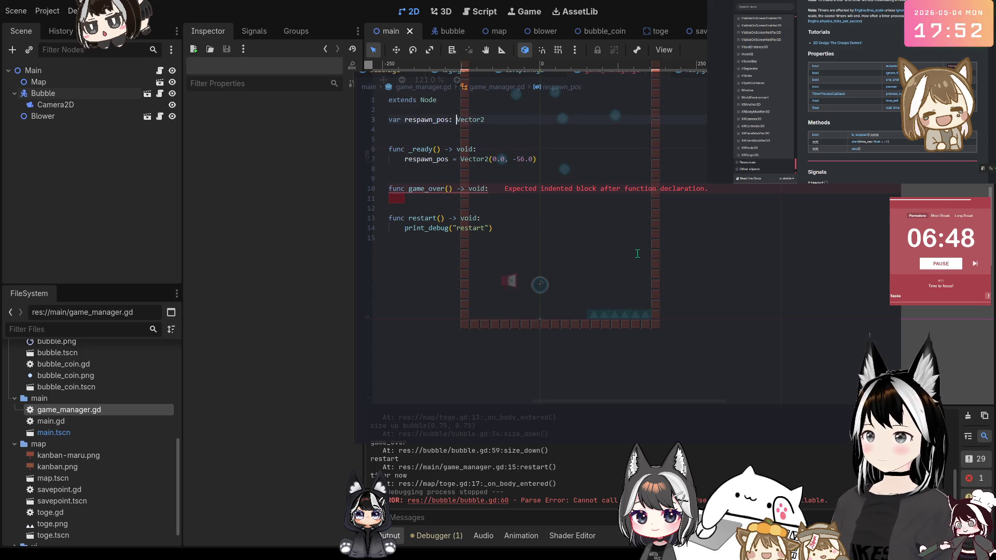
pyautogui.press('End')
pyautogui.press('Return')
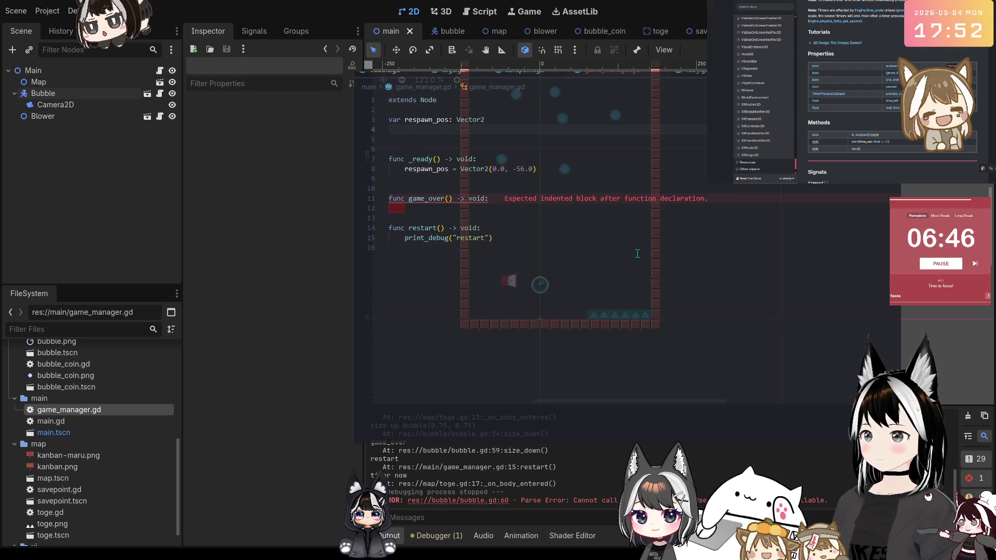
# - Discard a draft signal line above respawn_pos and comment out the empty game_over function
pyautogui.press('Up')
pyautogui.press('Up')
pyautogui.press('Return')
pyautogui.press('Return')
pyautogui.press('Up')
pyautogui.write('signal')
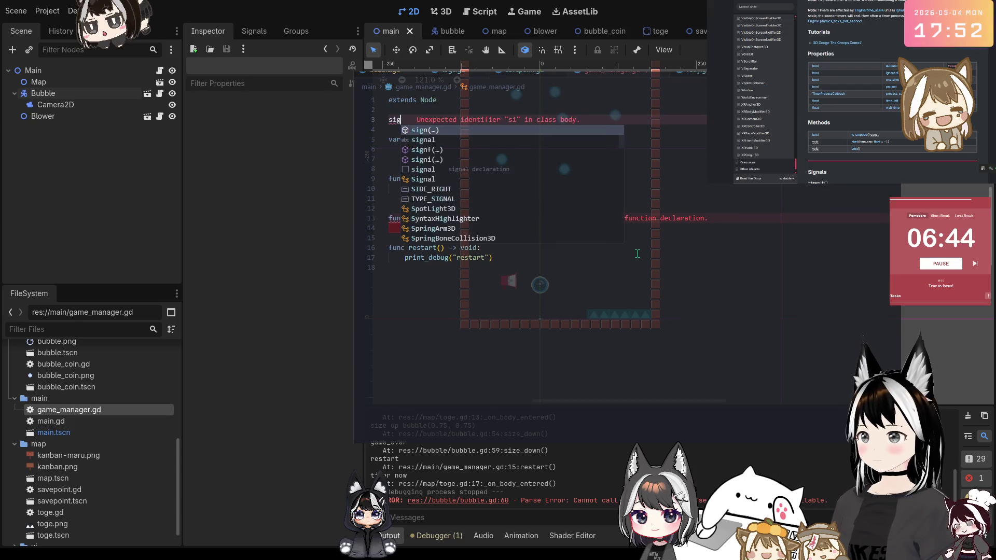
pyautogui.press('BackSpace')
pyautogui.press('BackSpace')
pyautogui.press('BackSpace')
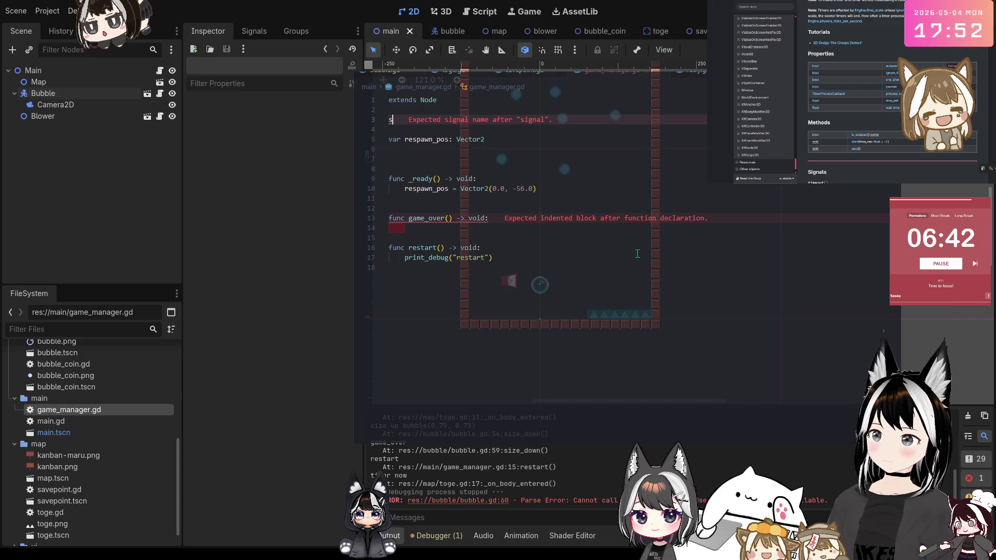
pyautogui.write('sig')
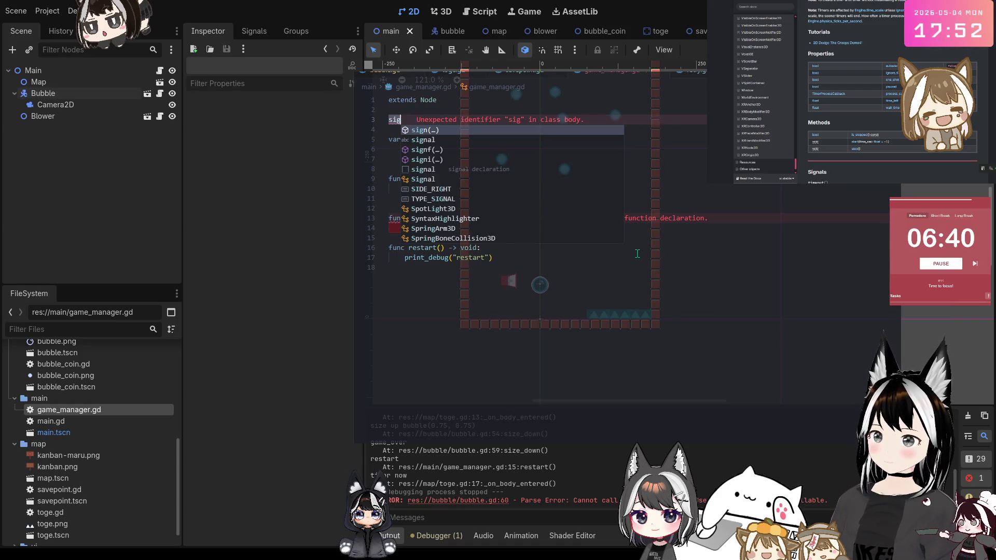
pyautogui.press('BackSpace')
pyautogui.press('BackSpace')
pyautogui.press('BackSpace')
pyautogui.press('Down')
pyautogui.press('Down')
pyautogui.press('Down')
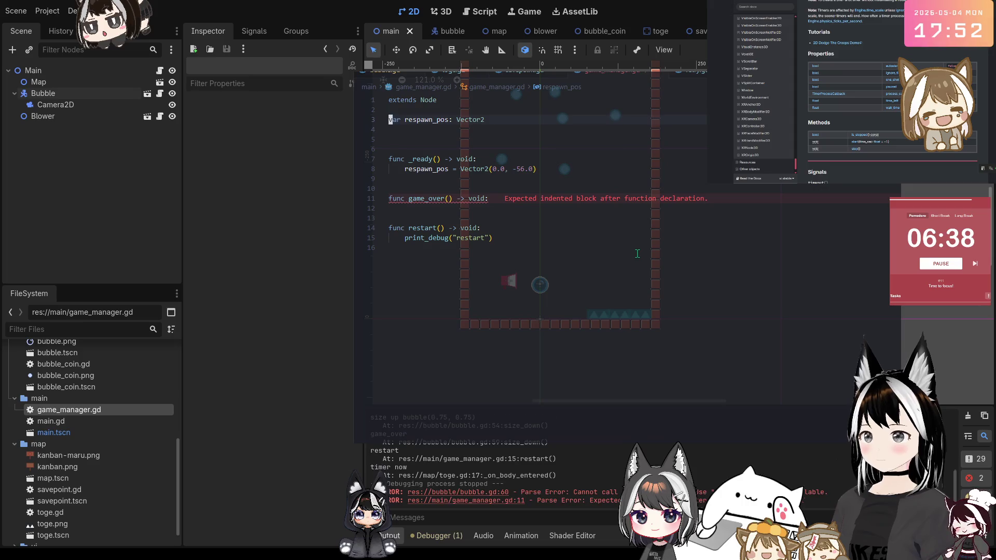
pyautogui.press('Down')
pyautogui.press('Down')
pyautogui.press('Down')
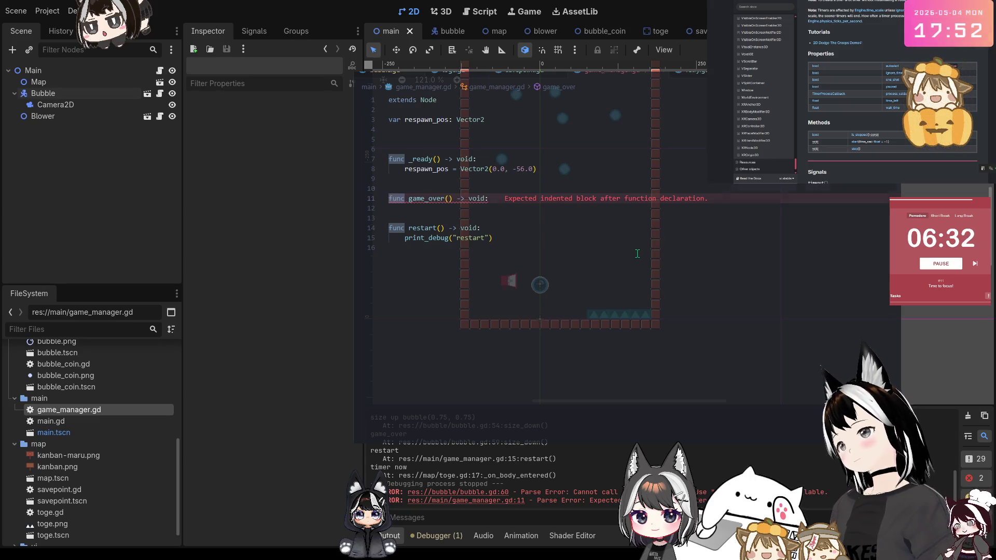
pyautogui.hotkey('ctrl', 'k')
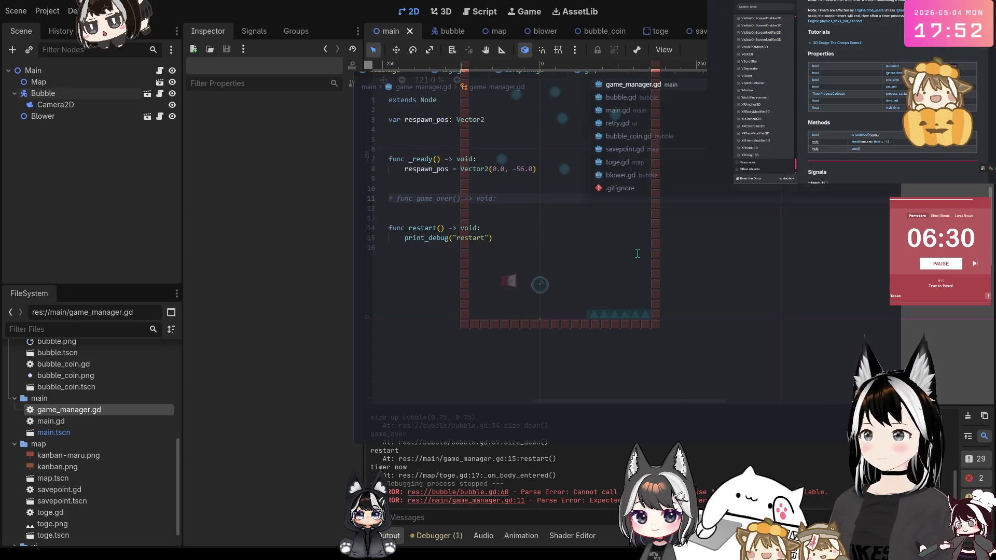
# - In bubble.gd replace game_over with restart on line 60, then jump to restart()'s definition
pyautogui.click(637, 254)
pyautogui.press('Down')
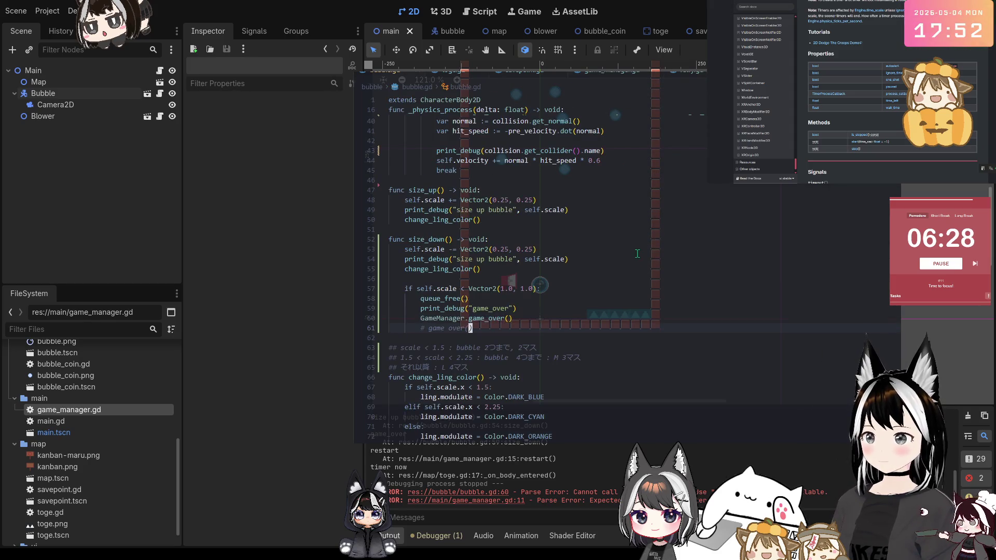
pyautogui.hotkey('ctrl', 'shift', 'Left')
pyautogui.write('restart')
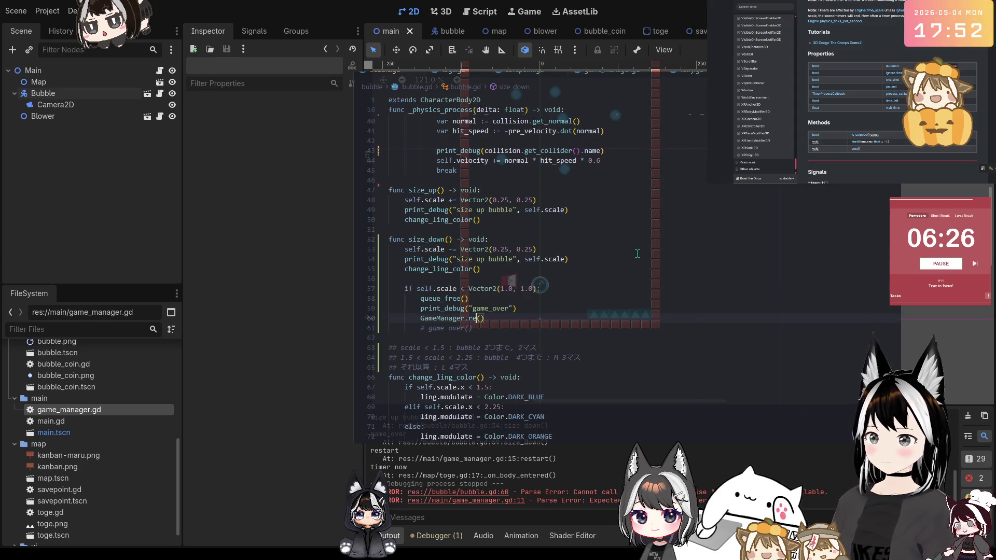
pyautogui.press('Left')
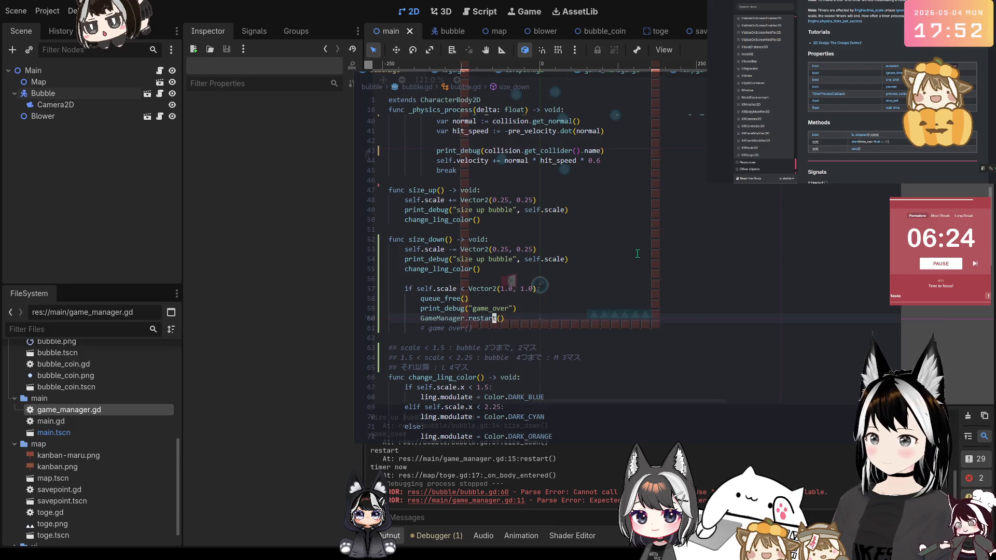
pyautogui.hotkey('ctrl', 'shift', 'Left')
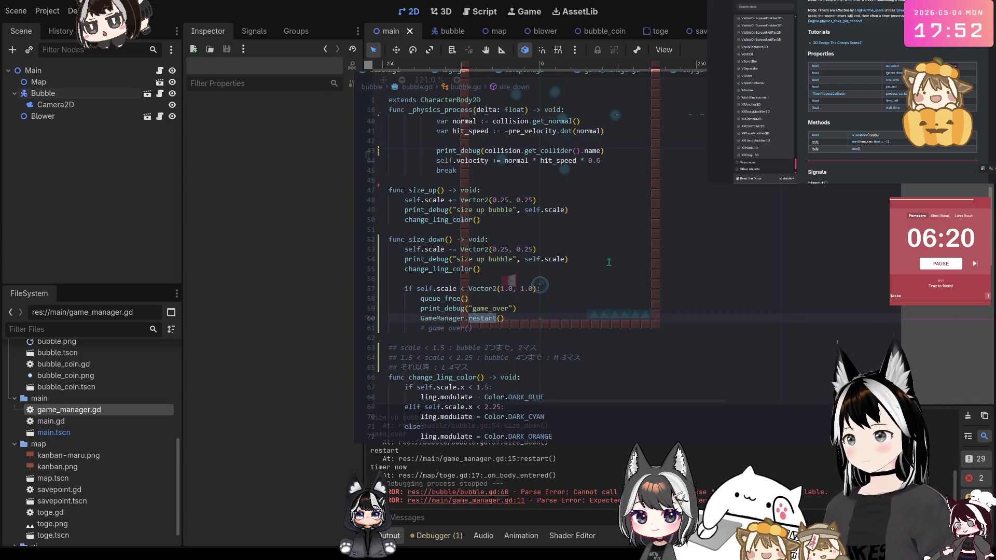
pyautogui.hotkey('alt', 'F12')
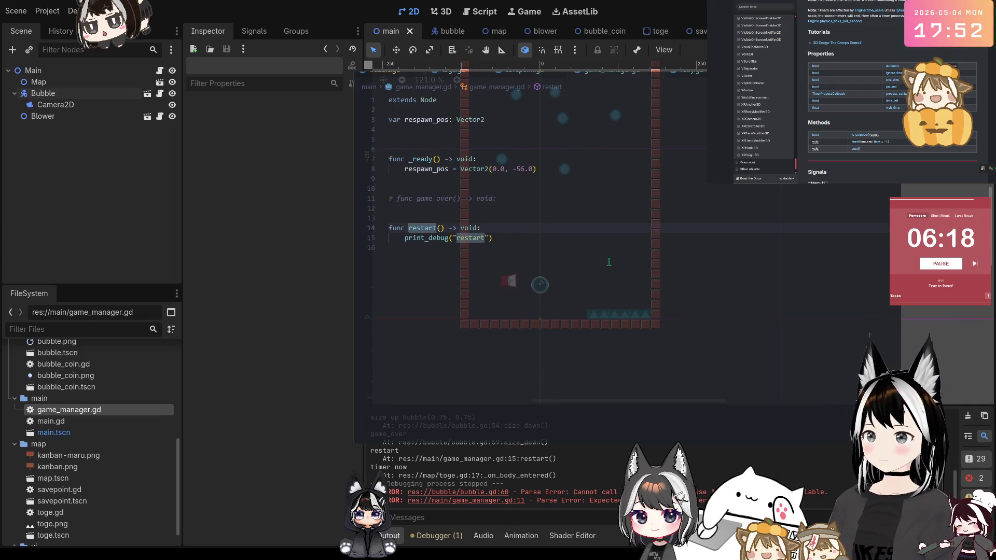
# - Write a Japanese comment above print_debug in restart() saying a transition is wanted but time is short
pyautogui.press('Return')
pyautogui.hotkey('alt', 'Down')
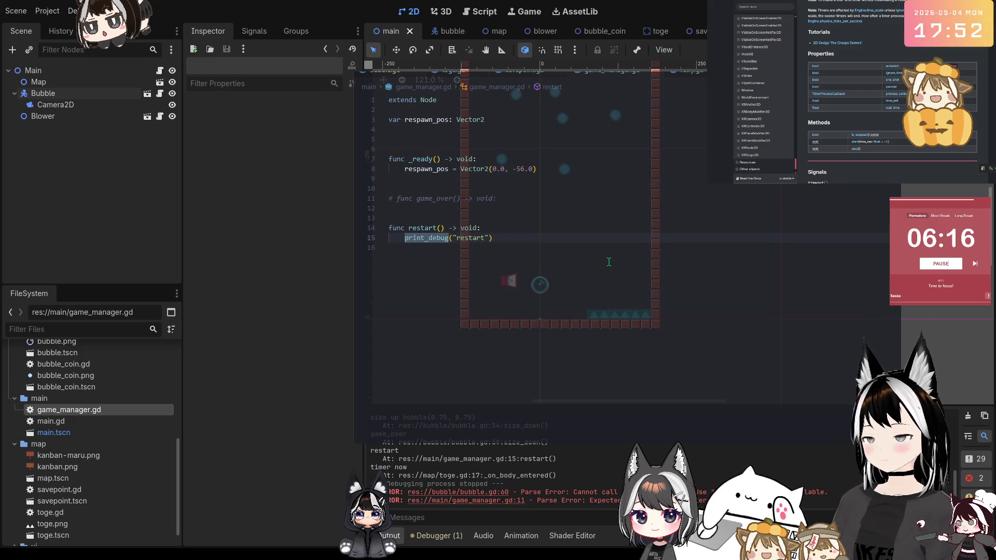
pyautogui.write('なんｋあ')
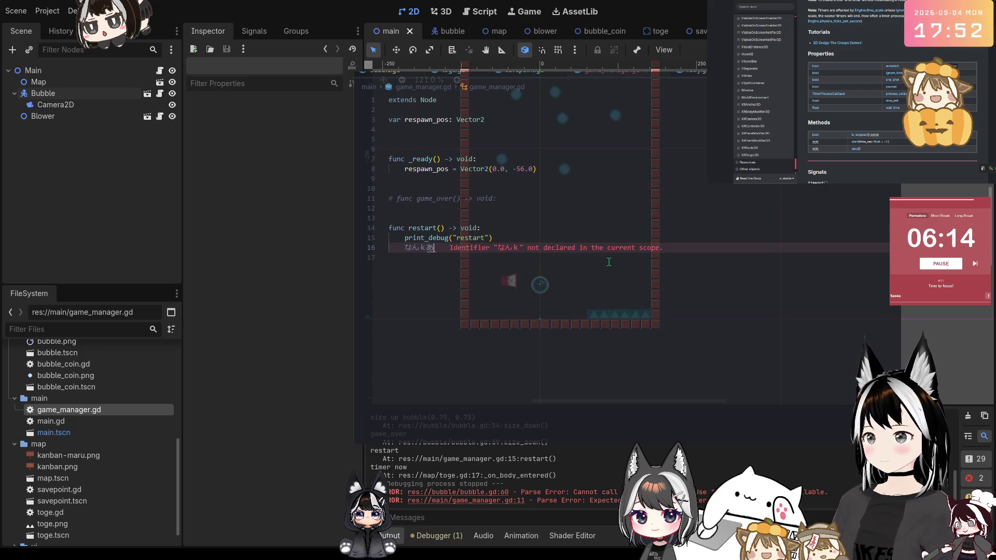
pyautogui.press('BackSpace')
pyautogui.press('BackSpace')
pyautogui.hotkey('alt', 'Up')
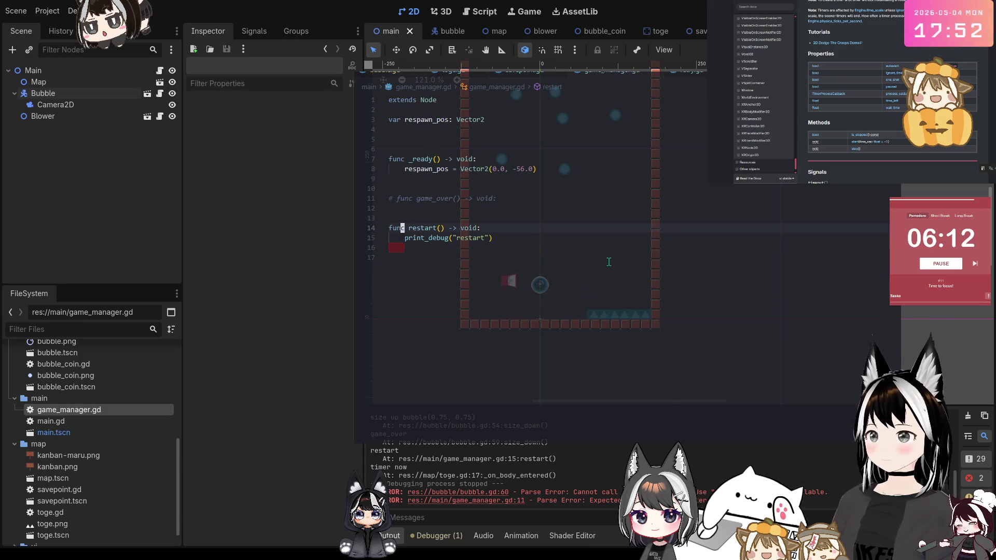
pyautogui.write('# なんかとら')
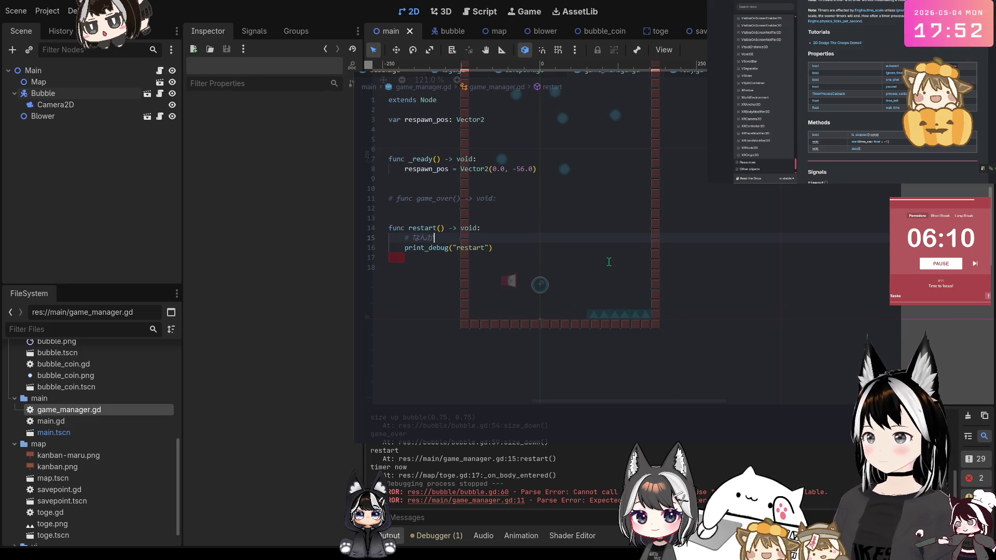
pyautogui.write('ん')
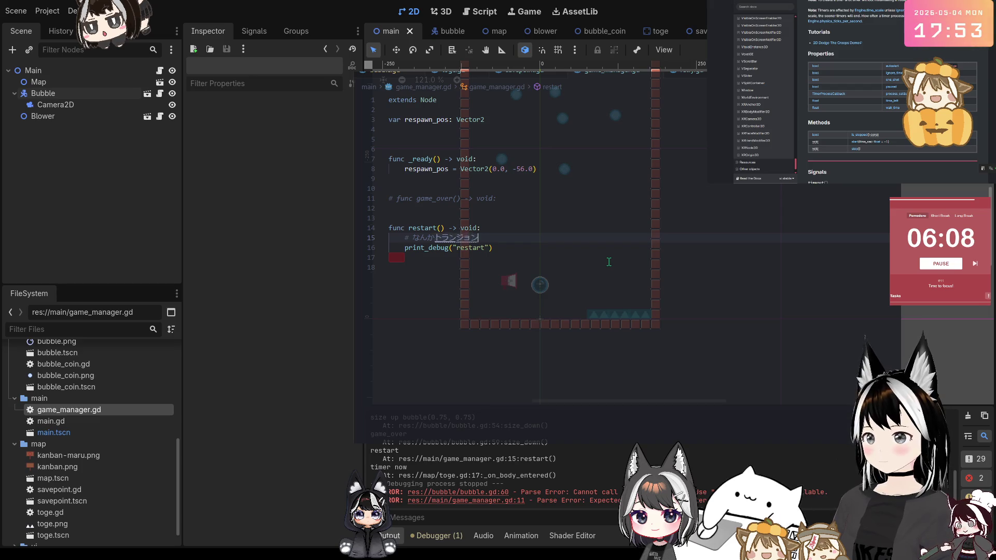
pyautogui.press('space')
pyautogui.write('いれたい')
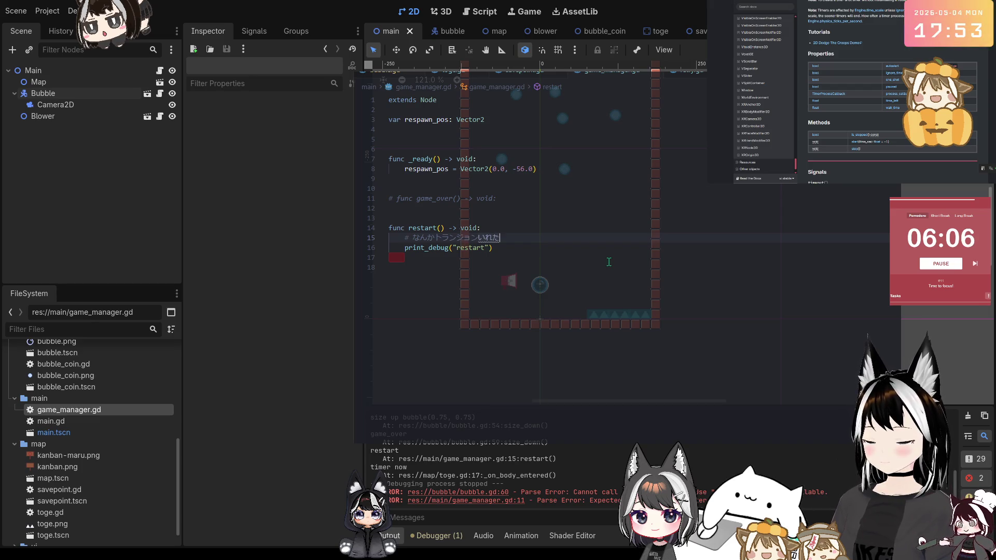
pyautogui.write('けど')
pyautogui.press('space')
pyautogui.press('Return')
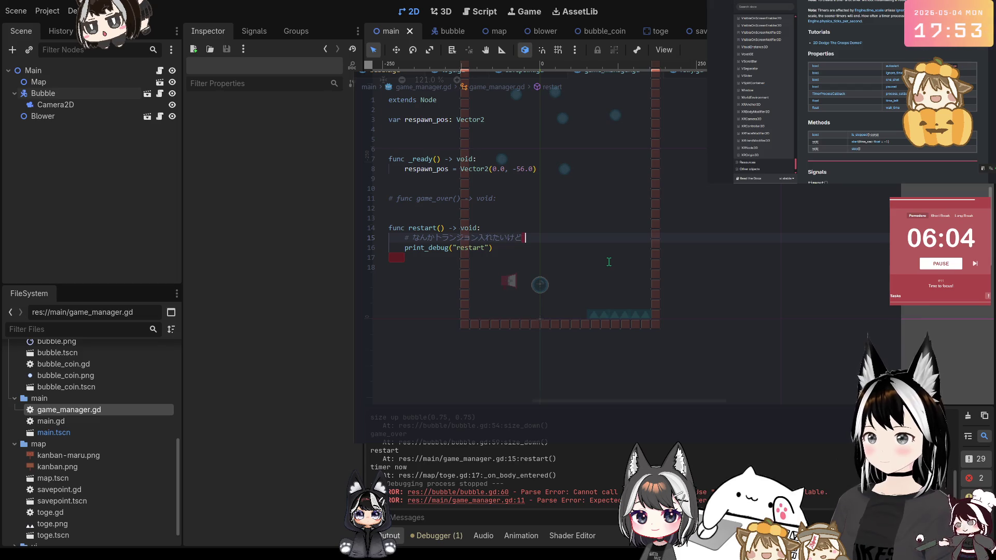
pyautogui.write('anganai')
pyautogui.press('space')
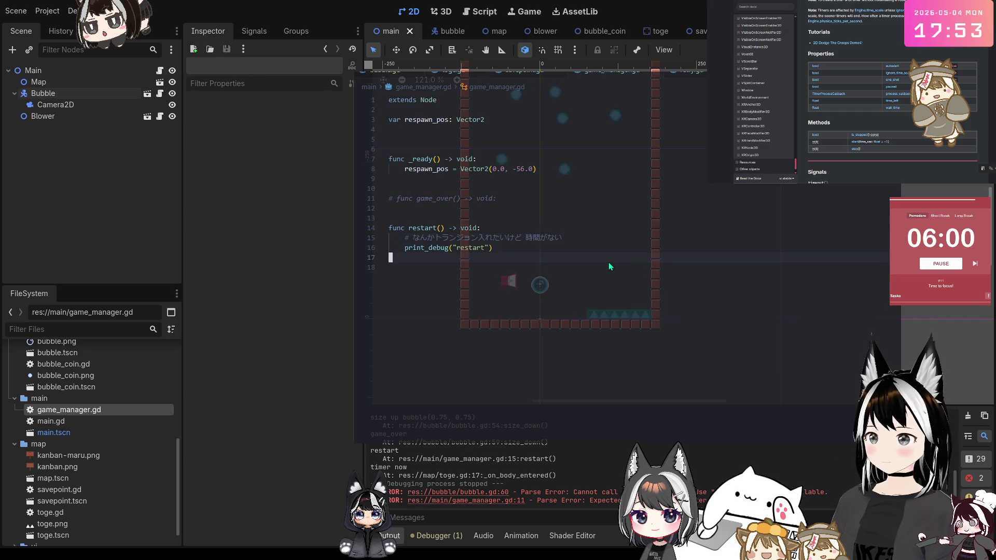
# - Prefix the comment with TODO: and add an empty line below the debug print
pyautogui.hotkey('ctrl', 'Left')
pyautogui.hotkey('ctrl', 'Left')
pyautogui.hotkey('ctrl', 'Left')
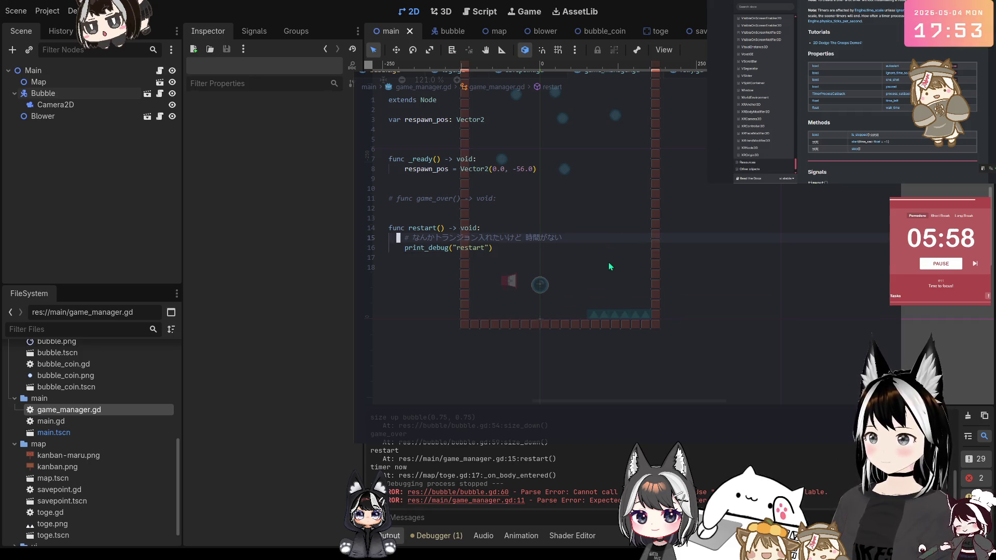
pyautogui.write('TODO:')
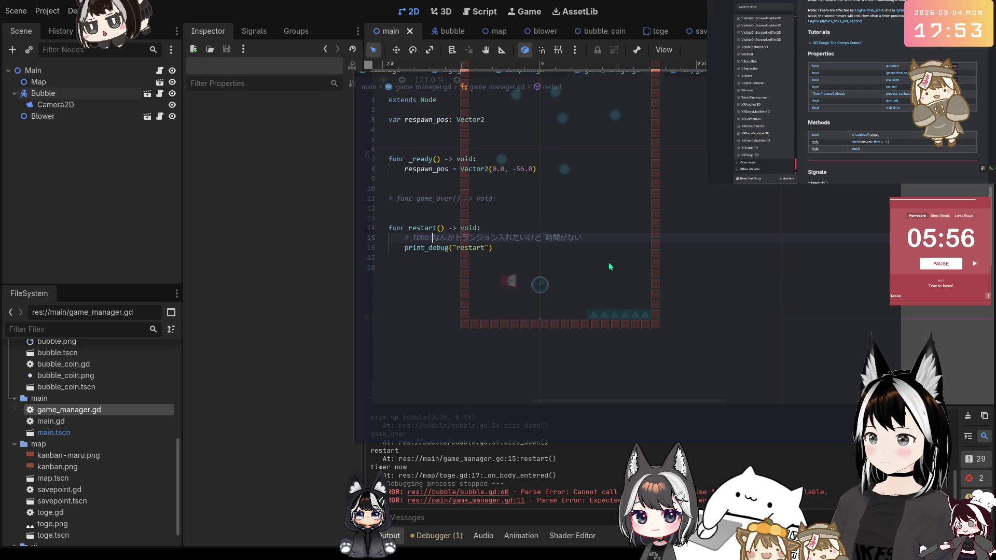
pyautogui.press('Down')
pyautogui.press('End')
pyautogui.press('Return')
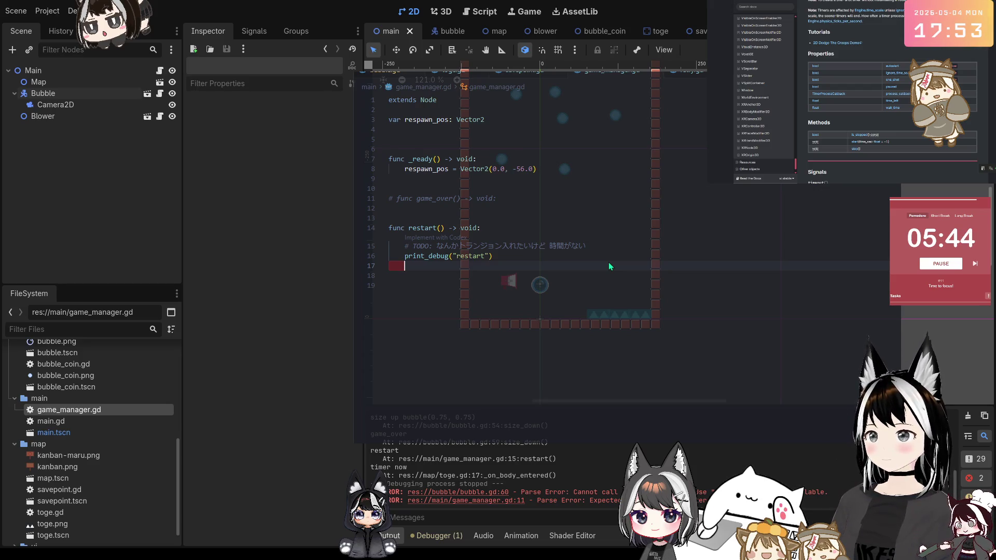
pyautogui.press('Up')
pyautogui.press('Up')
pyautogui.press('Up')
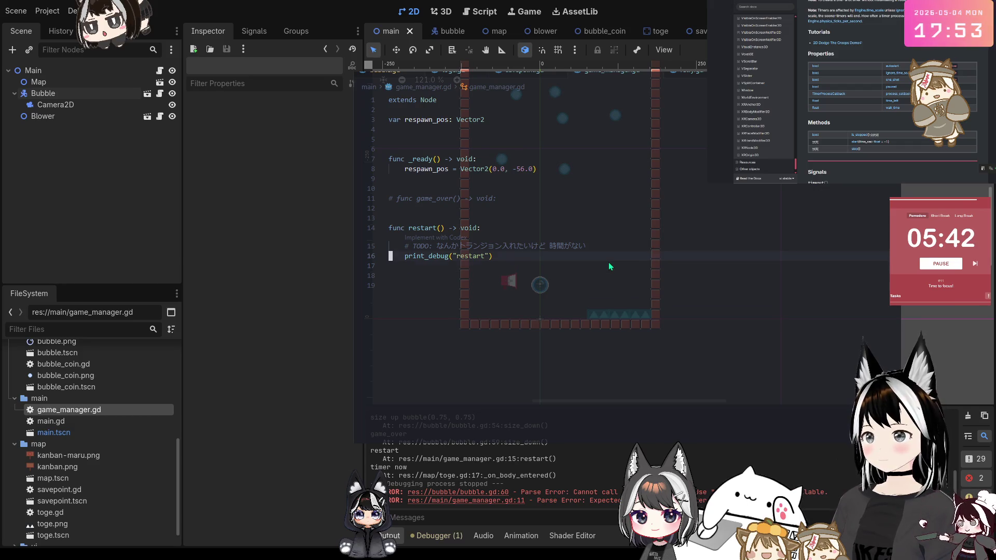
# - Add 'bubble.position = GameManager.respawn_pos' at the end of main.gd's _ready(), then switch to blower.gd
pyautogui.hotkey('ctrl', 'alt', 'o')
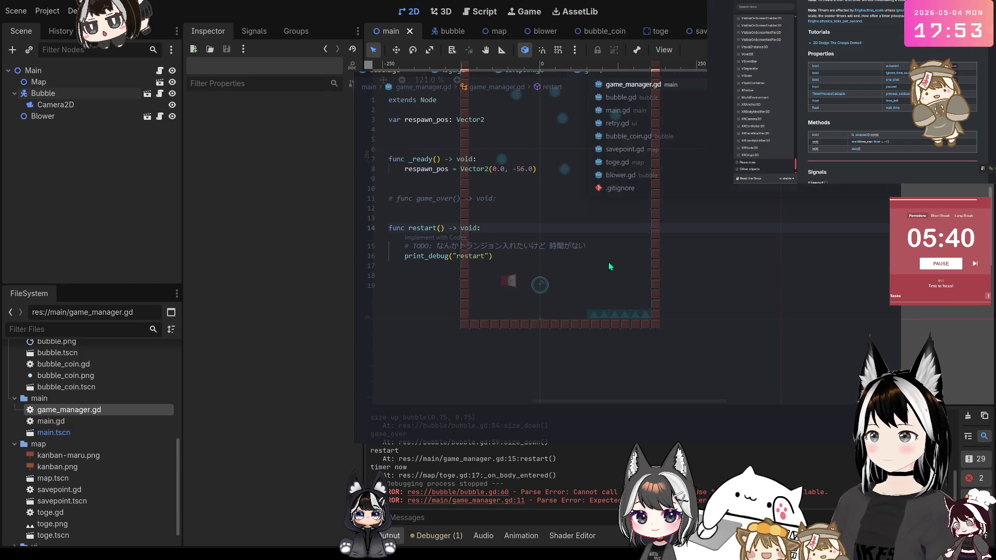
pyautogui.write('main')
pyautogui.press('Return')
pyautogui.press('Up')
pyautogui.press('Up')
pyautogui.press('Up')
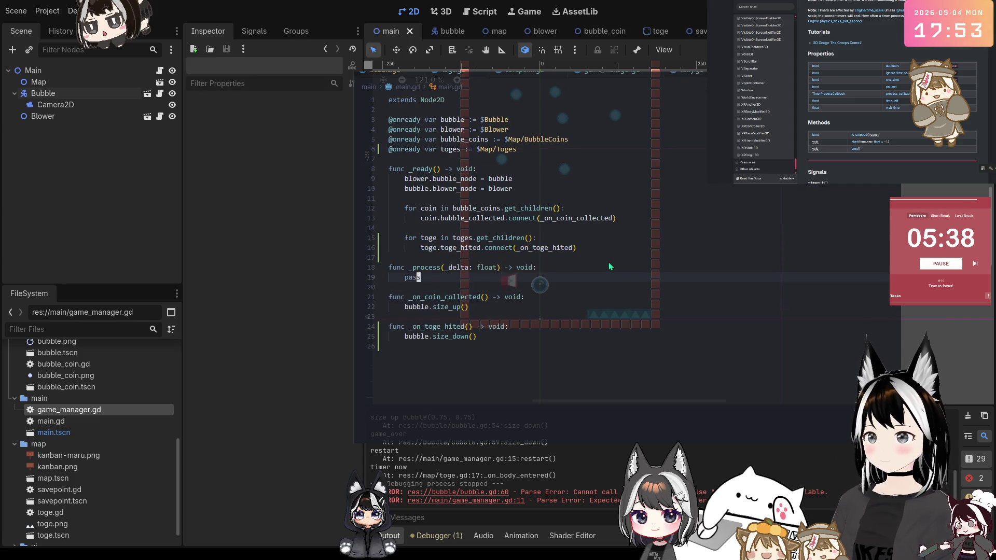
pyautogui.press('End')
pyautogui.press('Return')
pyautogui.press('BackSpace')
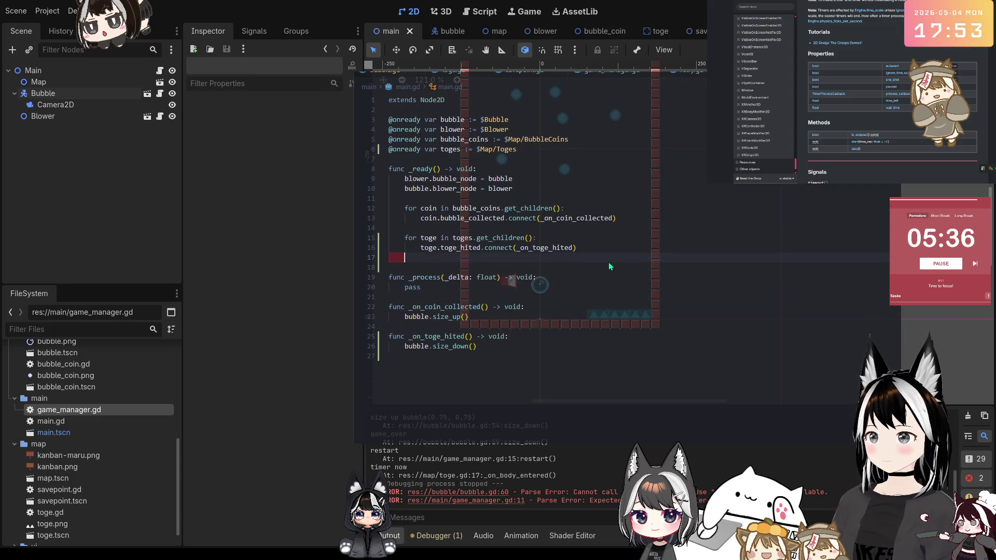
pyautogui.press('Return')
pyautogui.write('bubble.')
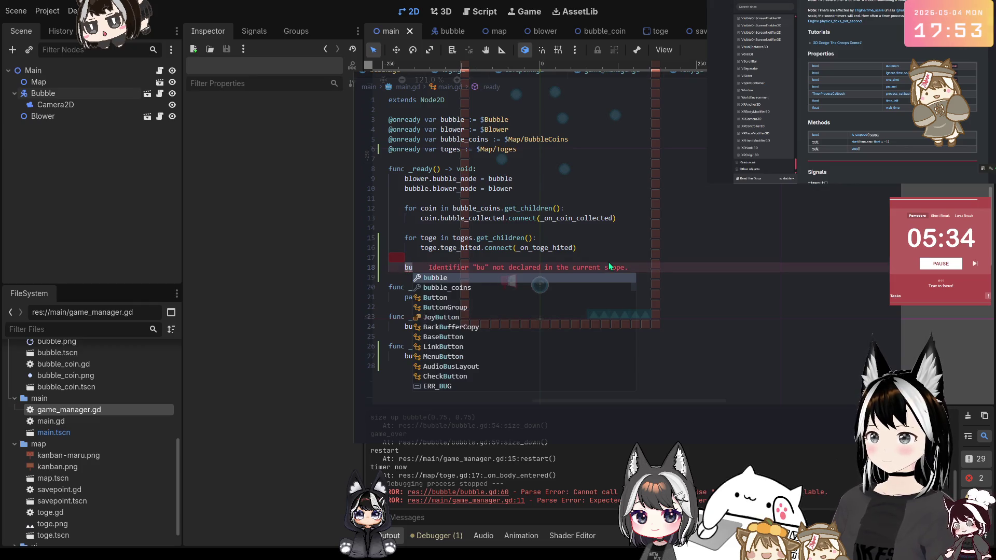
pyautogui.write('position = ')
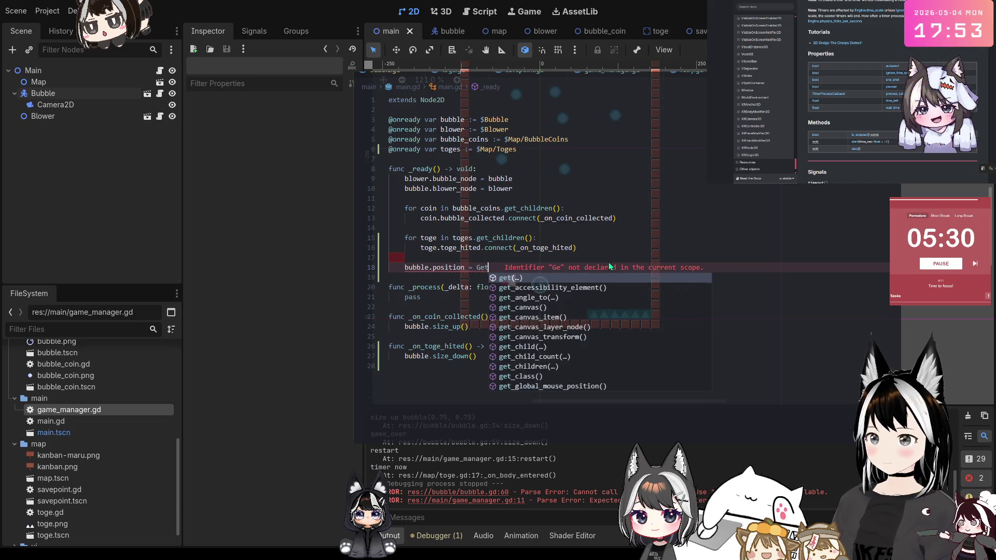
pyautogui.write('GameManager.')
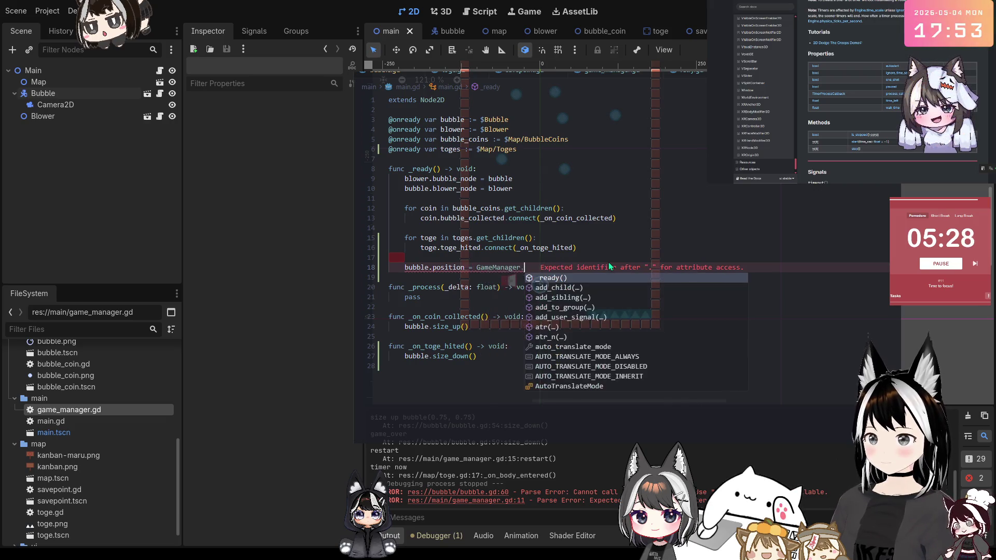
pyautogui.write('res')
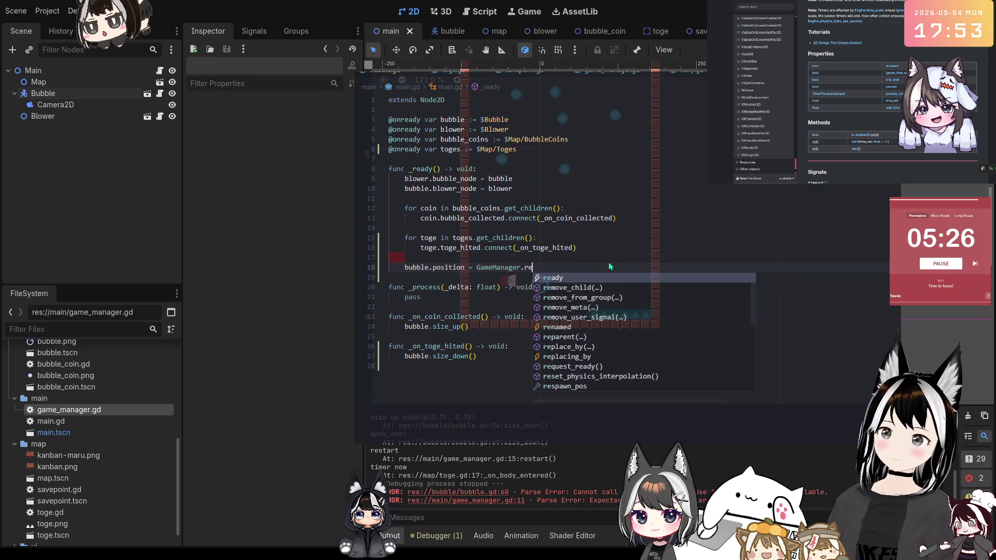
pyautogui.press('Down')
pyautogui.press('Return')
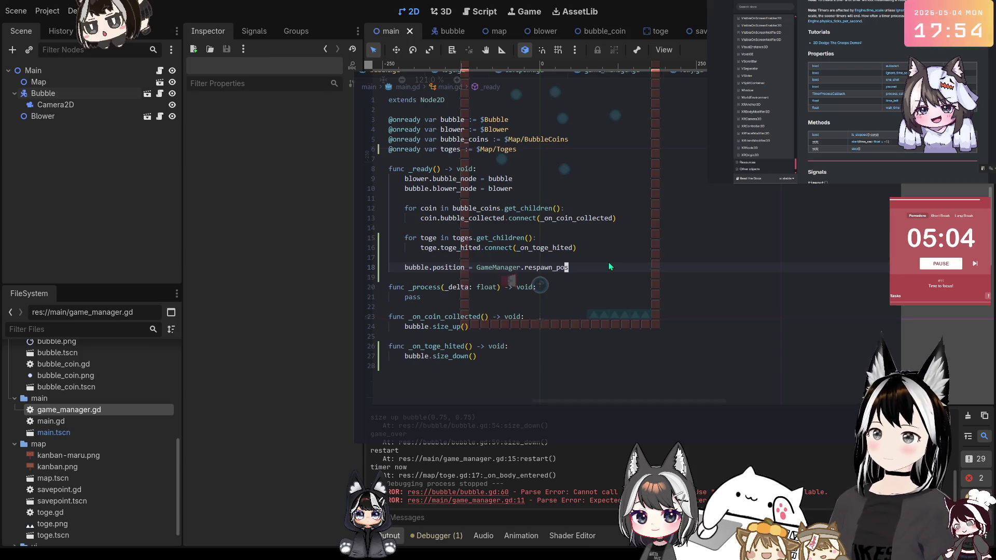
pyautogui.hotkey('ctrl', 'space')
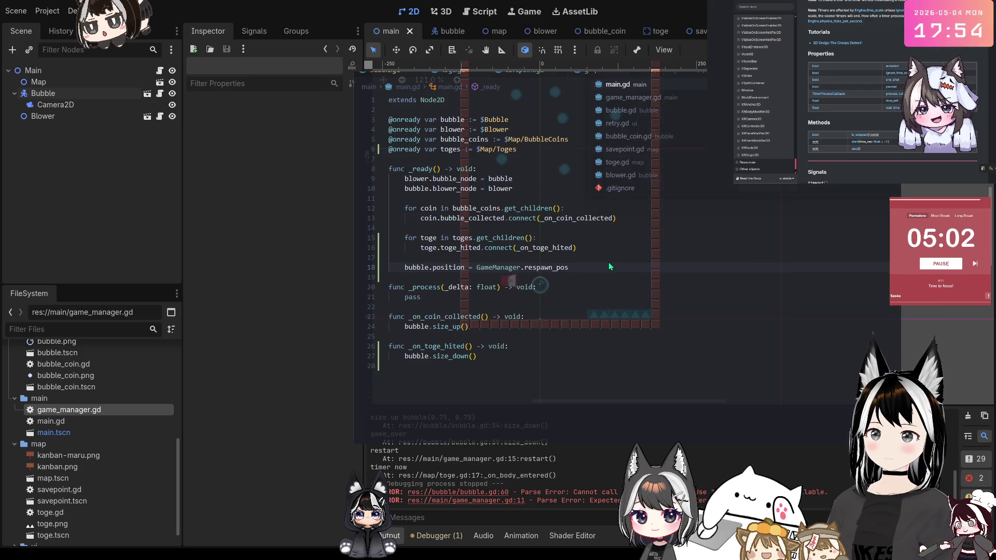
pyautogui.press('Return')
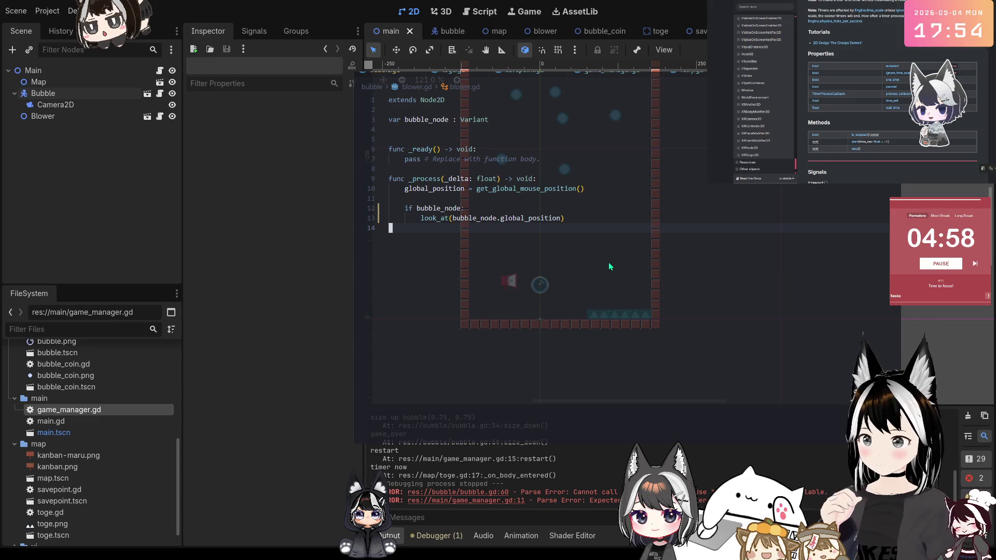
# - Switch from blower.gd to game_manager.gd and place the caret below print_debug in restart()
pyautogui.press('Up')
pyautogui.press('Up')
pyautogui.press('Up')
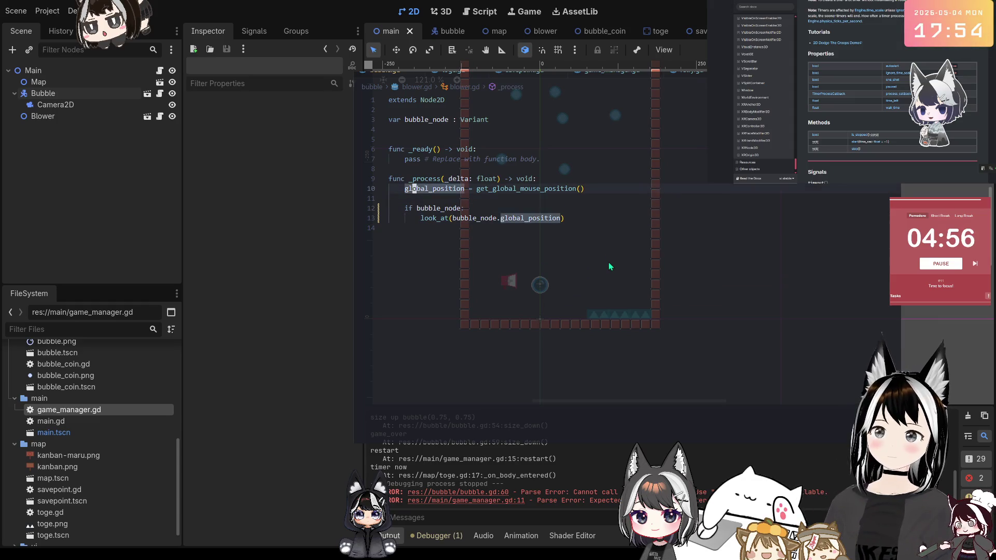
pyautogui.hotkey('shift', 'alt', 'o')
pyautogui.press('Return')
pyautogui.press('Down')
pyautogui.press('Down')
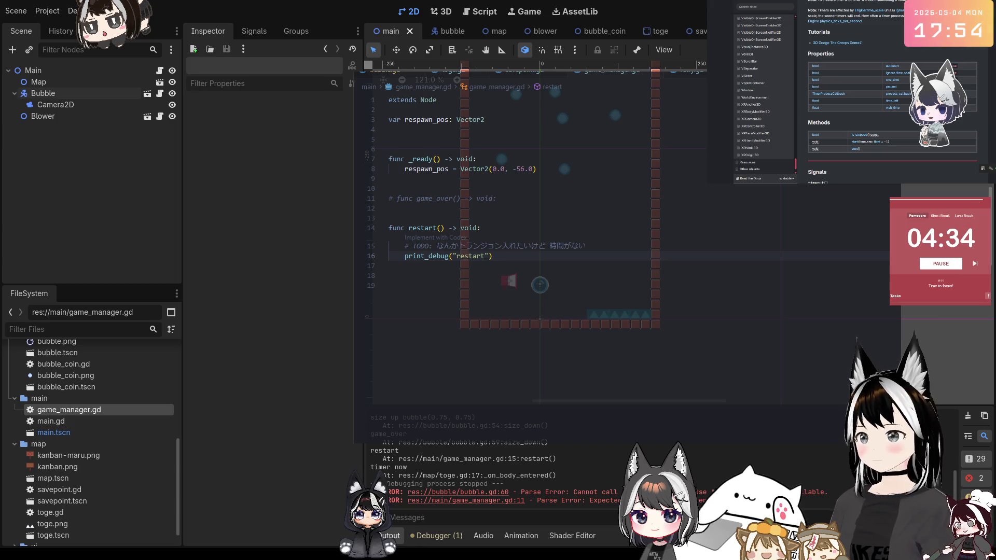
pyautogui.click(525, 261)
pyautogui.press('Left')
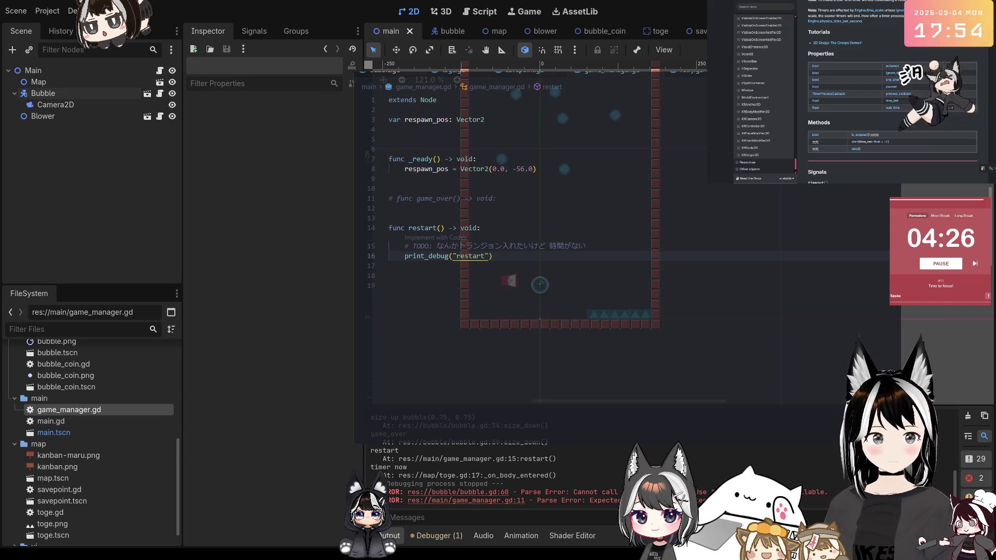
pyautogui.click(489, 292)
# - Add get_tree().reload_current_scene() under print_debug("restart") in restart()
pyautogui.press('Up')
pyautogui.press('Up')
pyautogui.press('Up')
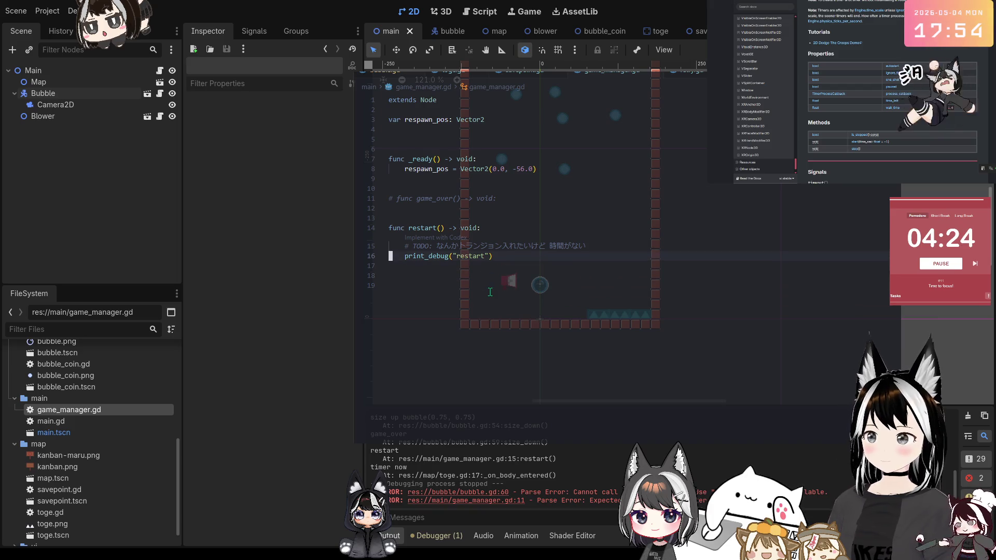
pyautogui.press('Return')
pyautogui.write('get_')
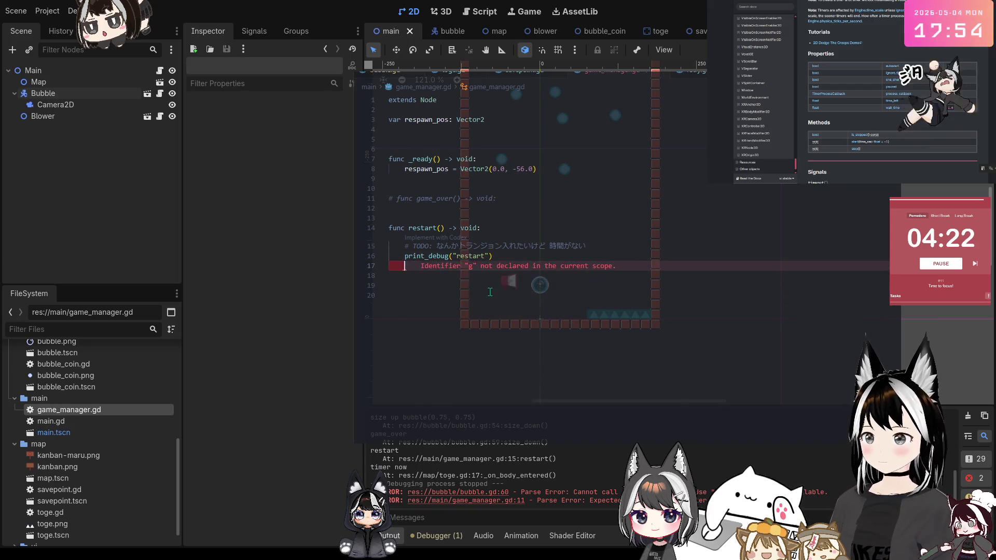
pyautogui.write('tree')
pyautogui.press('Return')
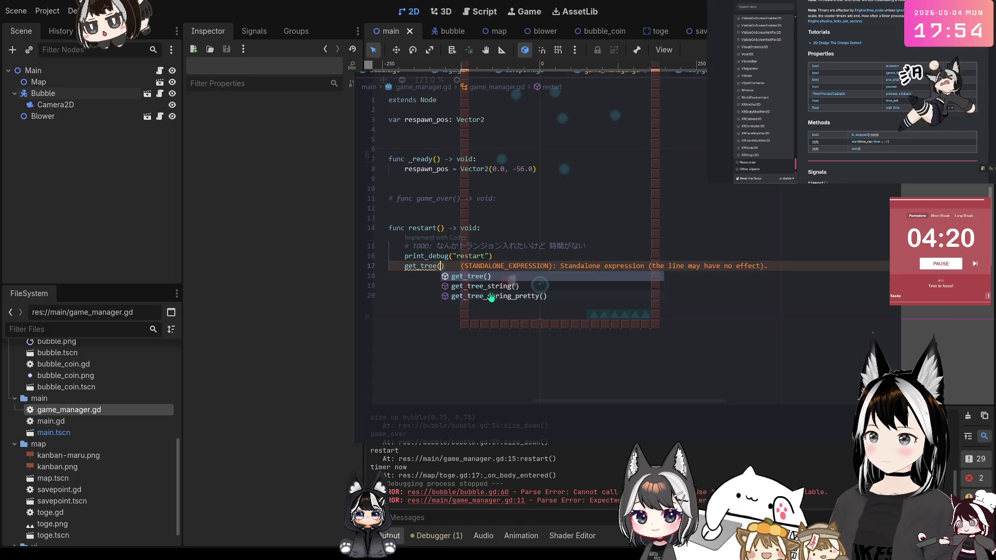
pyautogui.write('.')
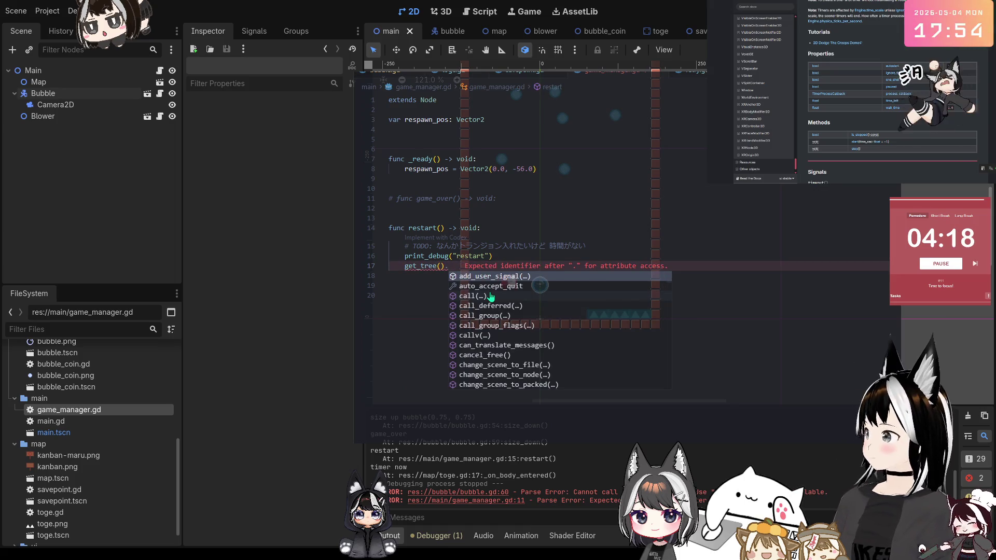
pyautogui.write('re')
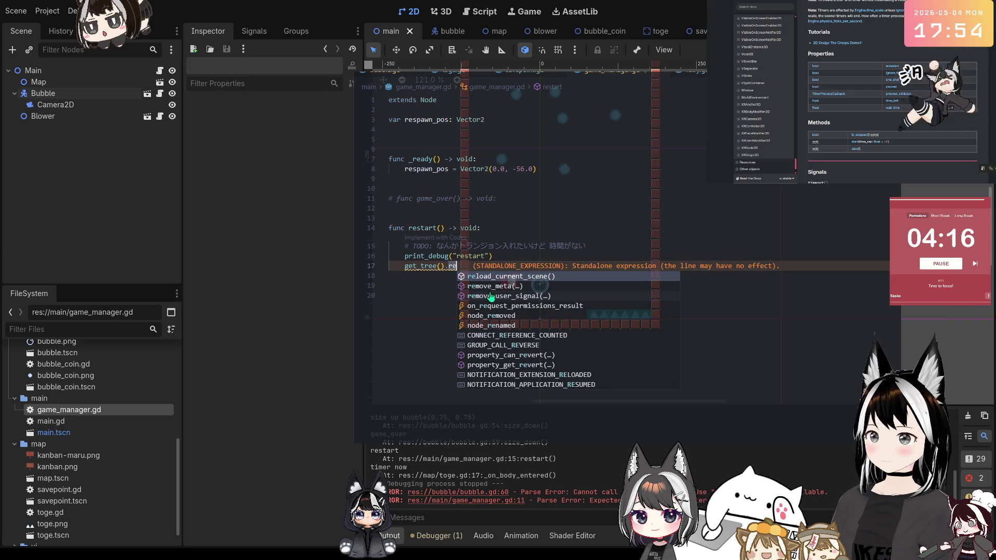
pyautogui.press('Return')
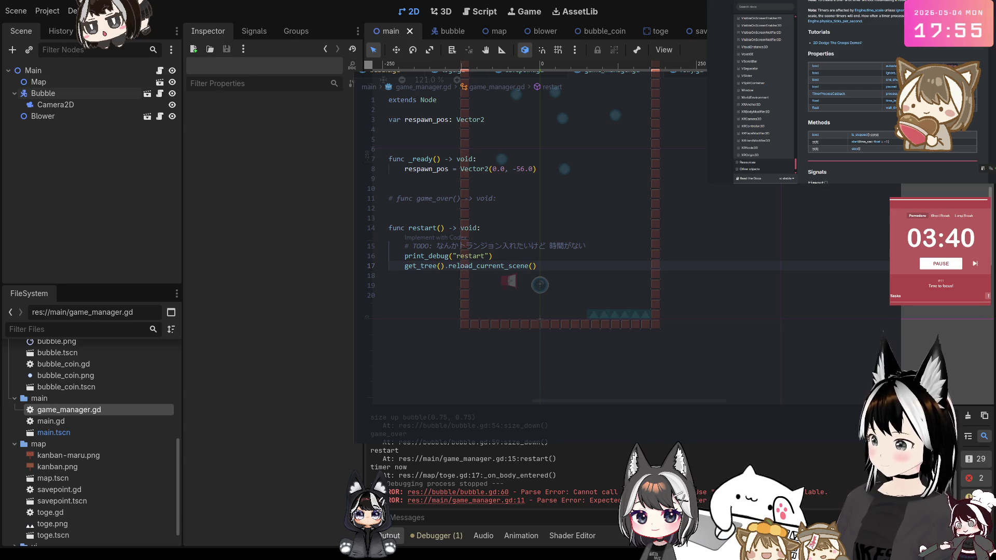
# - Delete the trailing empty lines at the end of game_manager.gd and bring up the project file search
pyautogui.click(743, 398)
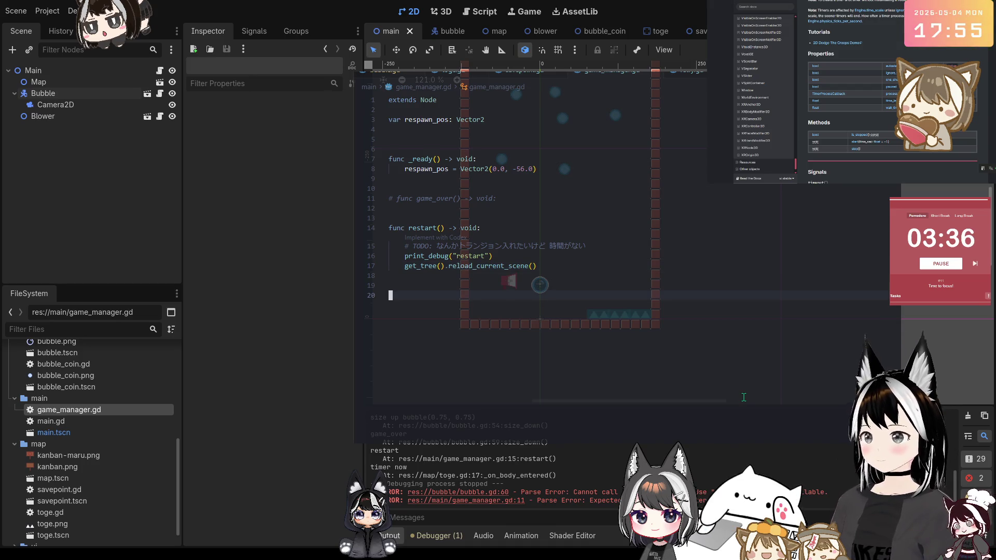
pyautogui.press('Down')
pyautogui.press('Delete')
pyautogui.press('Delete')
pyautogui.press('BackSpace')
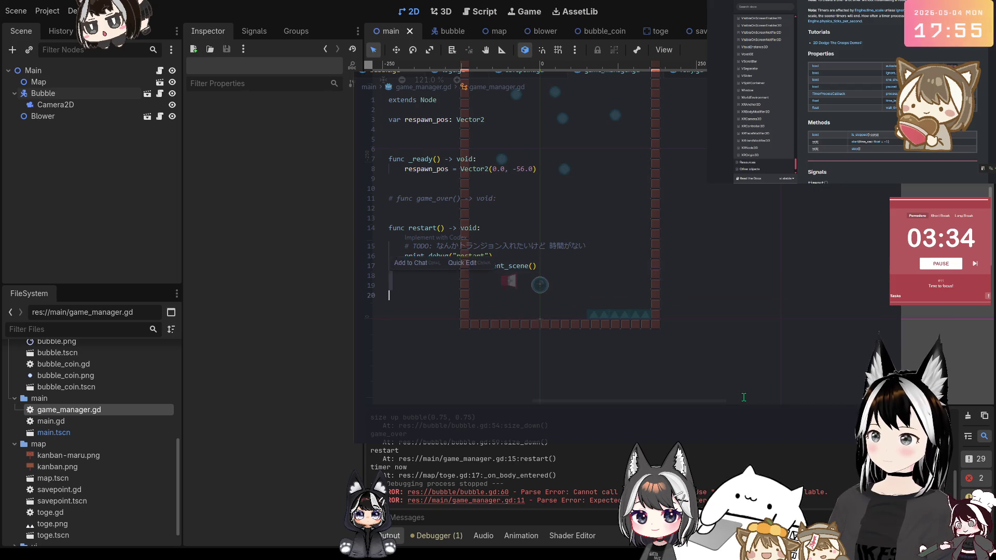
pyautogui.press('Home')
pyautogui.hotkey('ctrl', 'shift', 'Right')
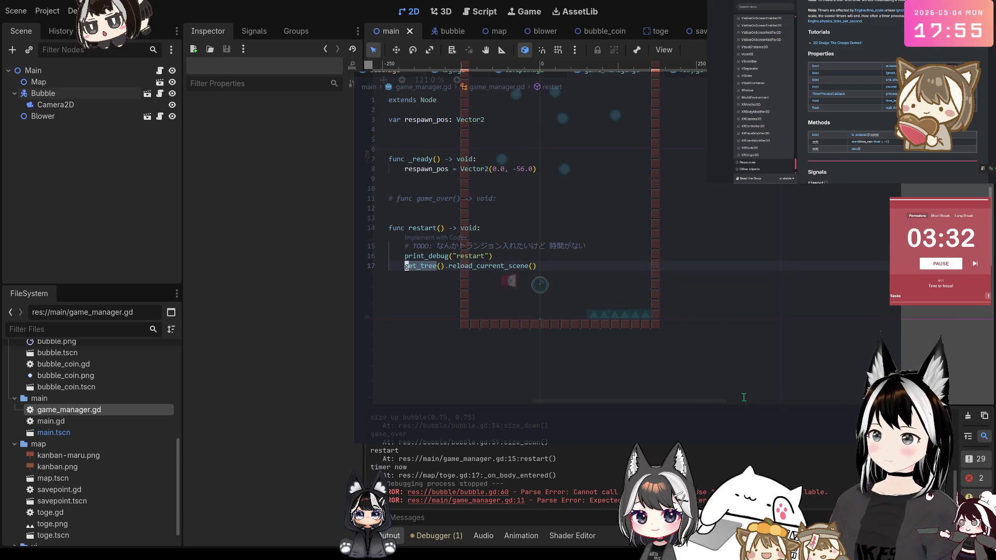
pyautogui.press('Up')
pyautogui.press('Up')
pyautogui.press('Up')
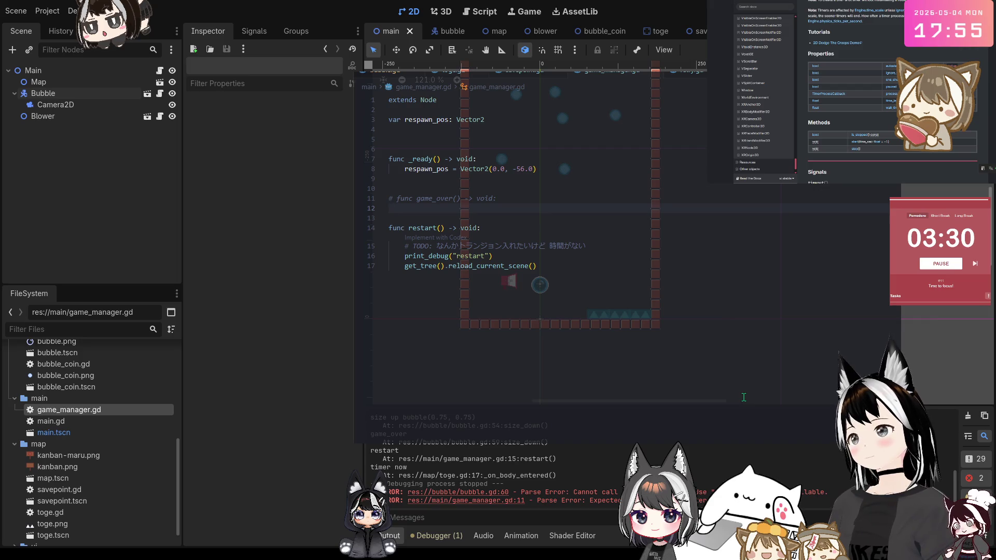
pyautogui.press('Up')
pyautogui.press('Up')
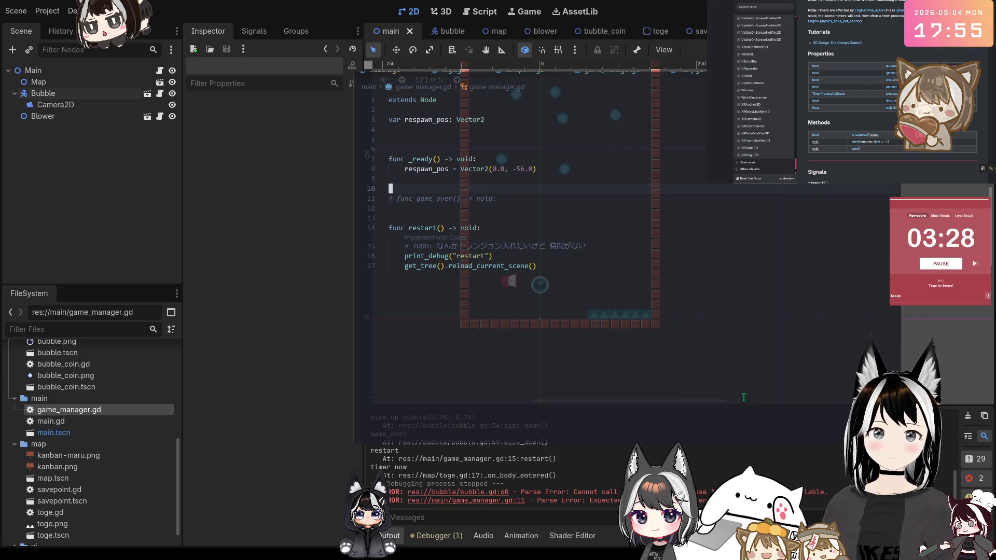
pyautogui.hotkey('alt', 'space')
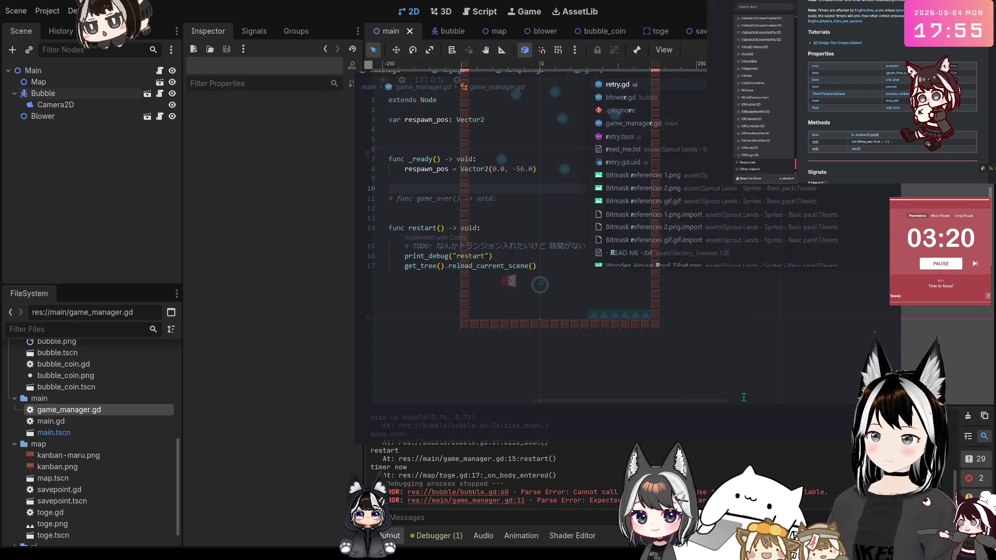
# - Open savepoint.gd and add a GameManager line at the end of _on_body_entered
pyautogui.press('BackSpace')
pyautogui.press('BackSpace')
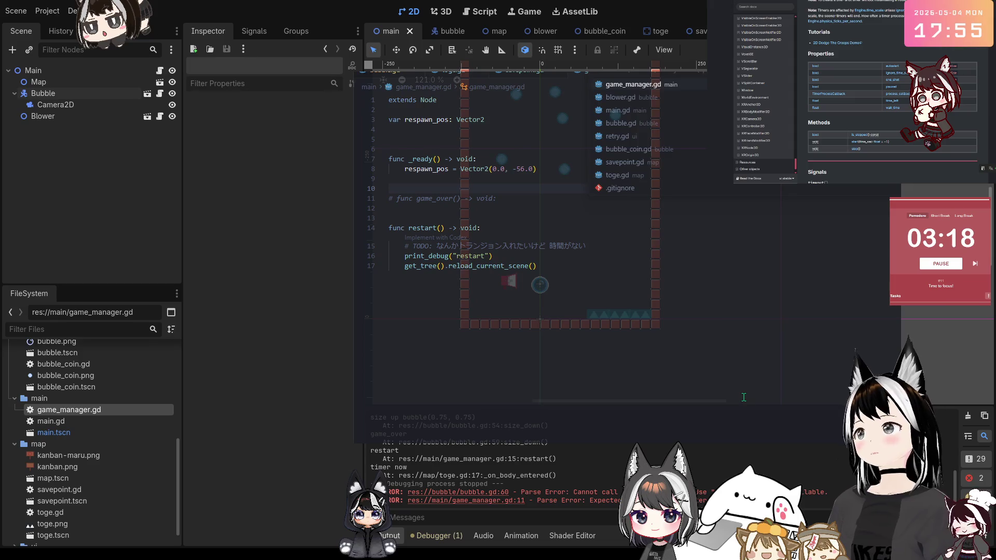
pyautogui.write('save')
pyautogui.press('Return')
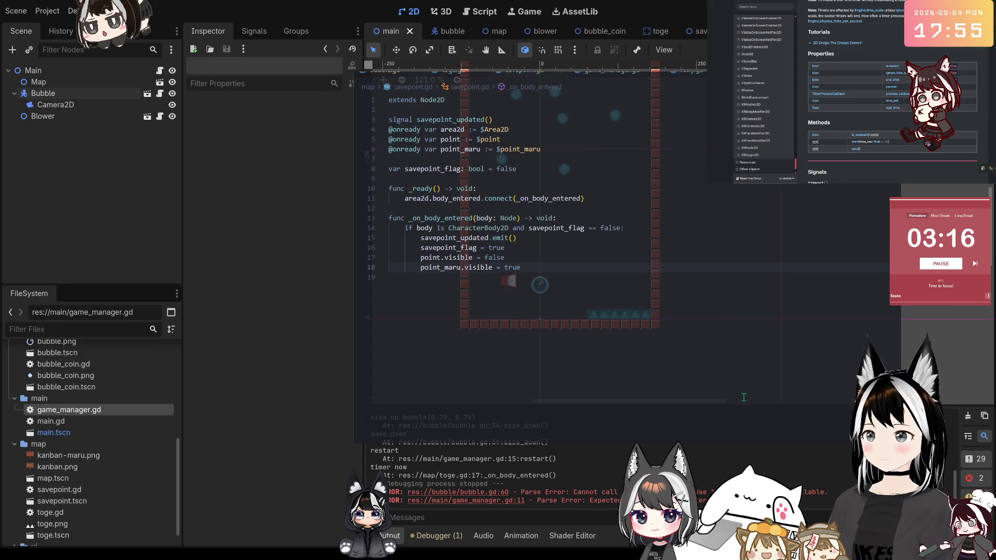
pyautogui.press('End')
pyautogui.press('Return')
pyautogui.write('Gam')
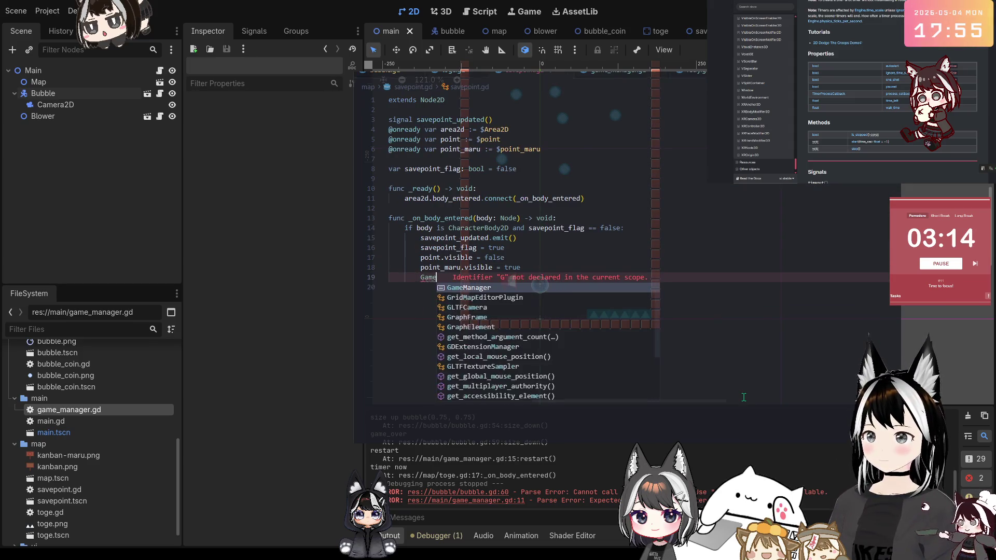
pyautogui.press('Return')
pyautogui.press('Up')
pyautogui.press('Up')
pyautogui.press('Up')
pyautogui.press('Up')
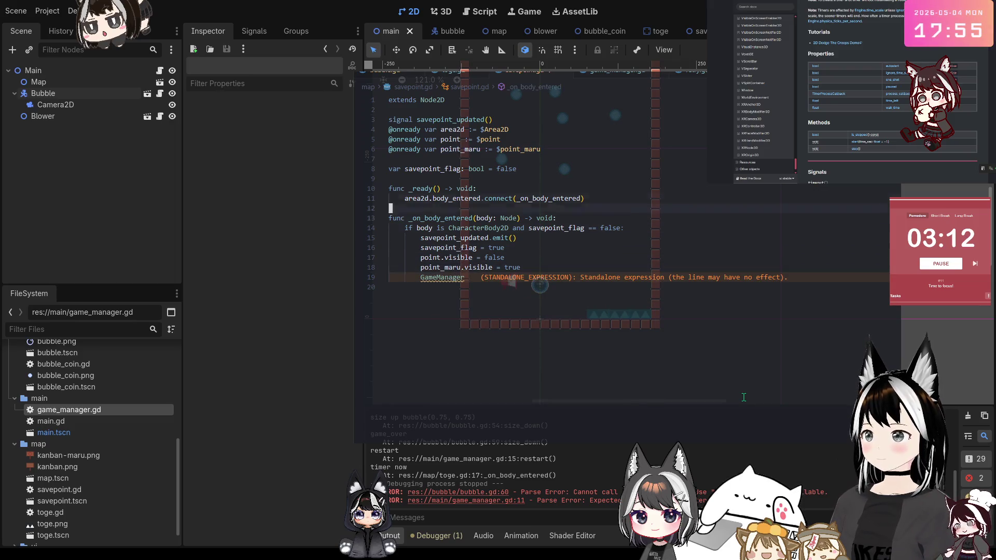
pyautogui.press('End')
pyautogui.press('Return')
pyautogui.write('@c')
pyautogui.press('BackSpace')
pyautogui.write('onready var ma')
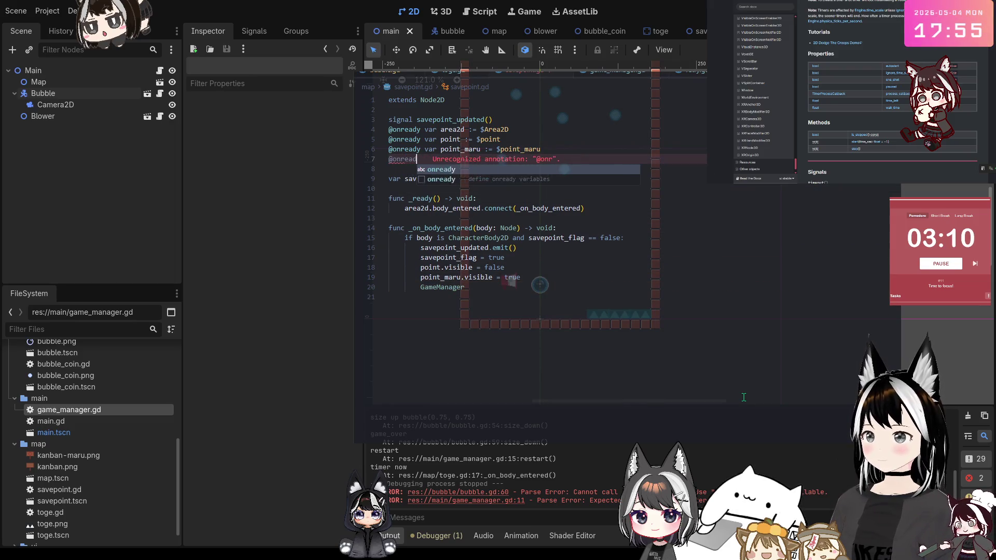
pyautogui.write('rk:')
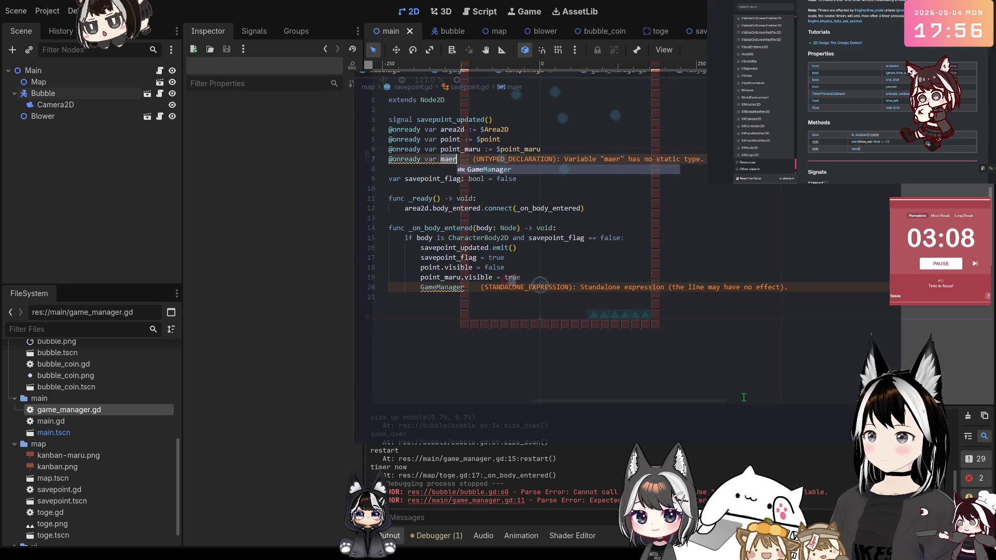
pyautogui.write(':= ')
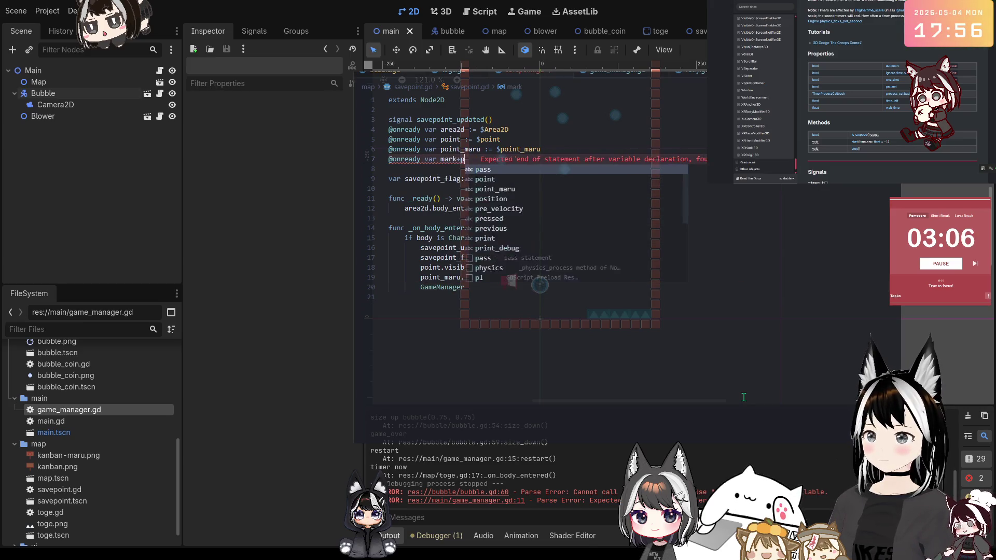
pyautogui.write('$ma')
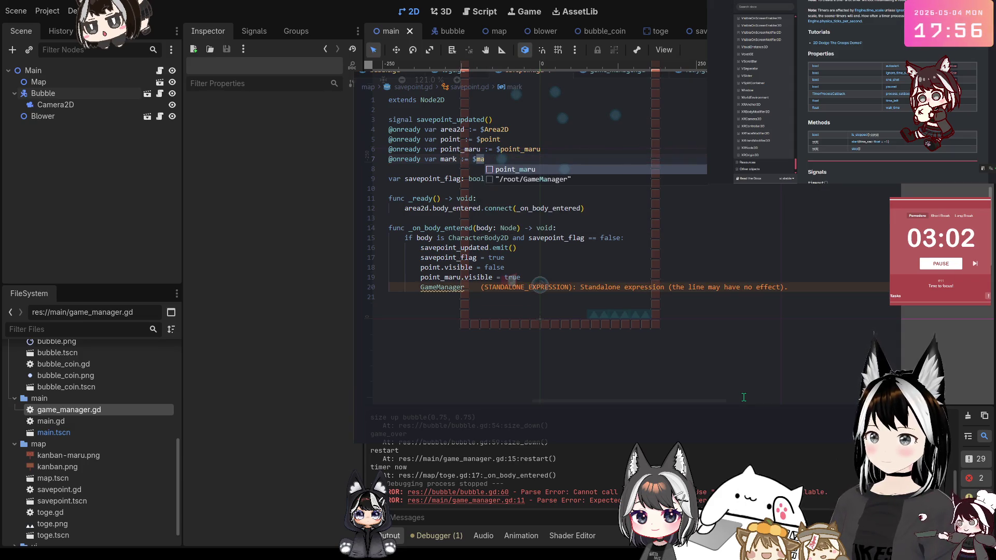
pyautogui.press('BackSpace')
pyautogui.press('BackSpace')
pyautogui.write('Ma')
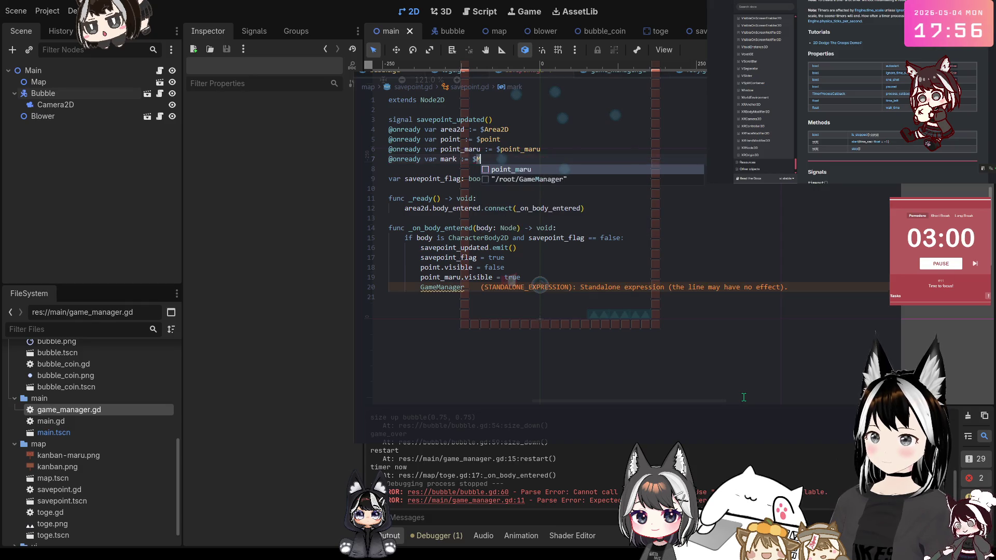
pyautogui.press('BackSpace')
pyautogui.press('BackSpace')
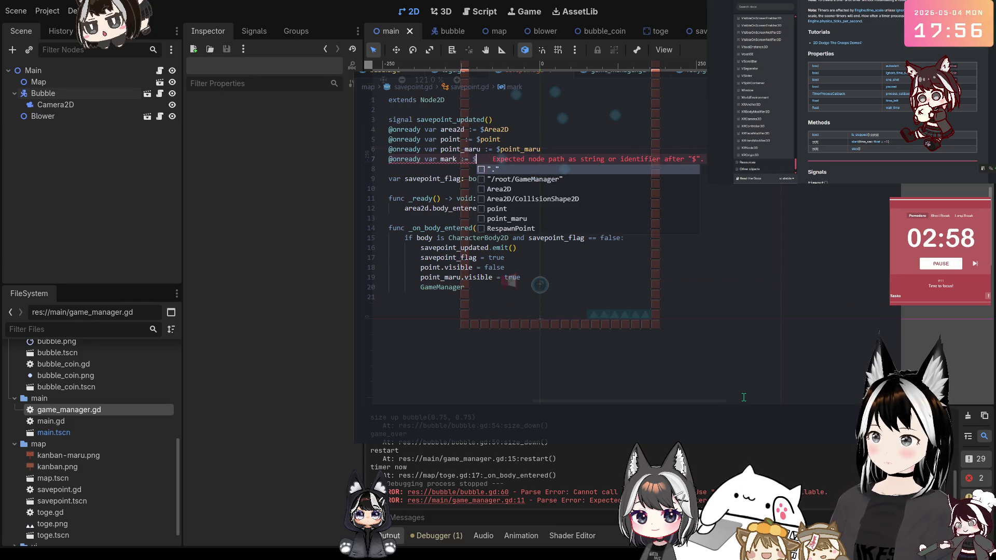
pyautogui.press('Escape')
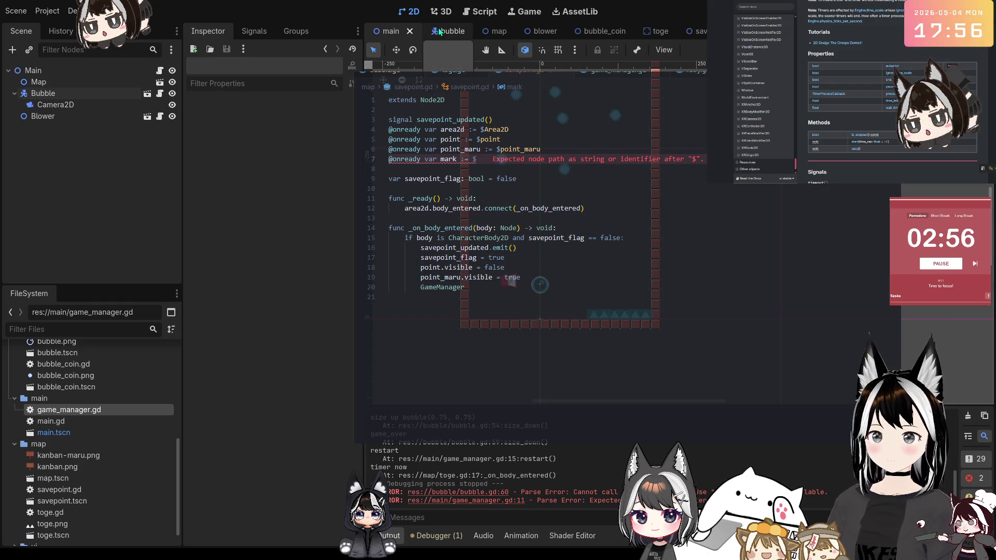
# - Open the savepoint scene and complete the mark path as $RespawnPoint
pyautogui.click(600, 32)
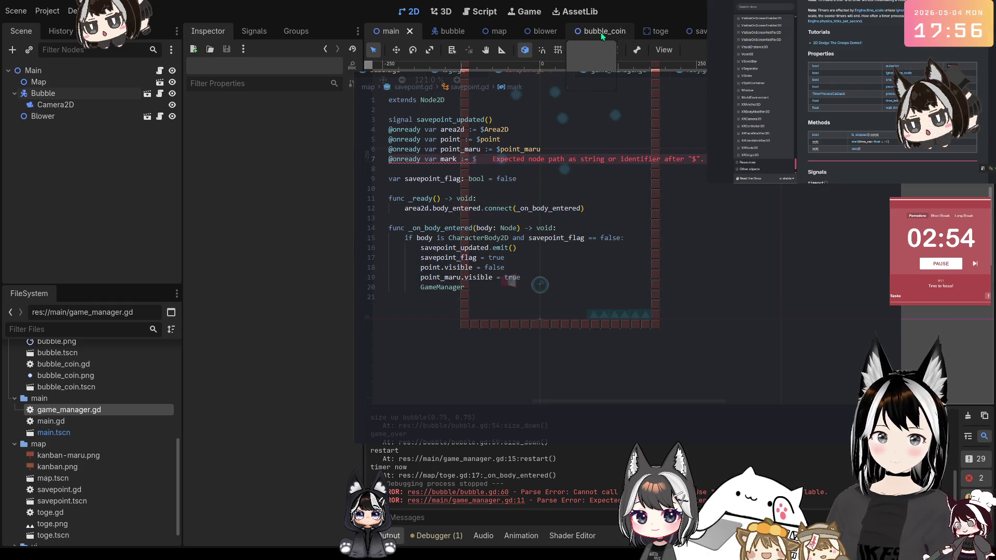
pyautogui.click(698, 31)
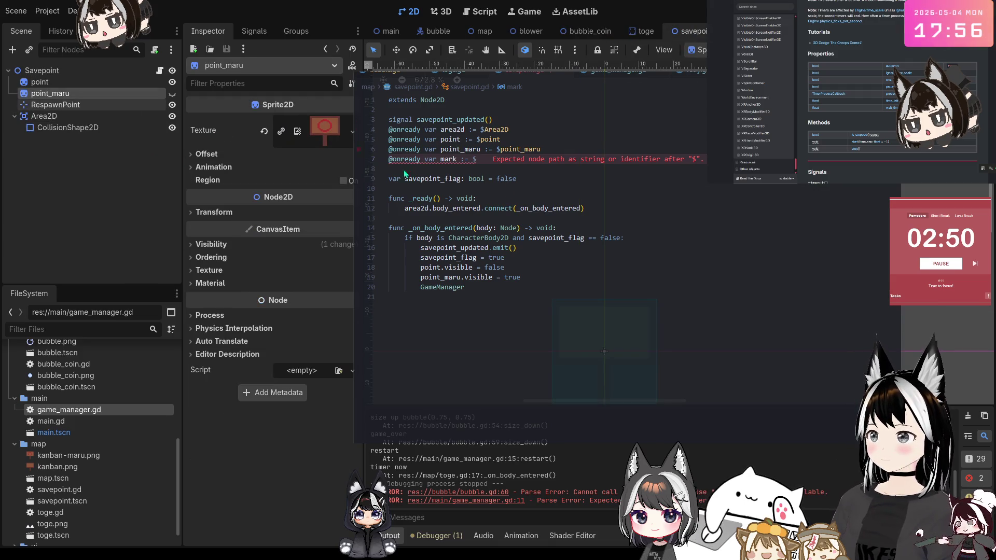
pyautogui.write('Re')
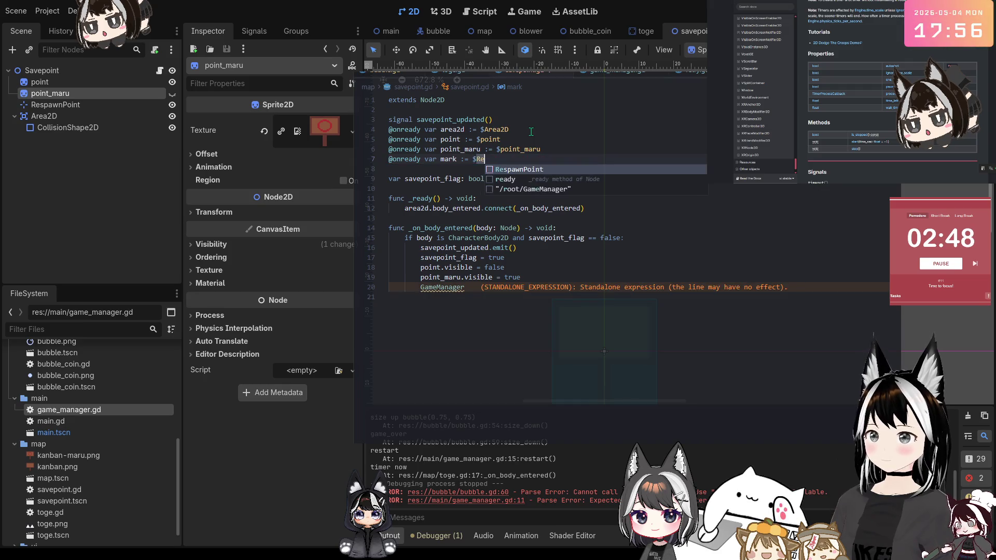
pyautogui.press('Return')
pyautogui.press('Up')
# - Write GameManager.respawn_pos = mark.pos in the handler, then jump to bubble.gd's restart error
pyautogui.press('Down')
pyautogui.press('Down')
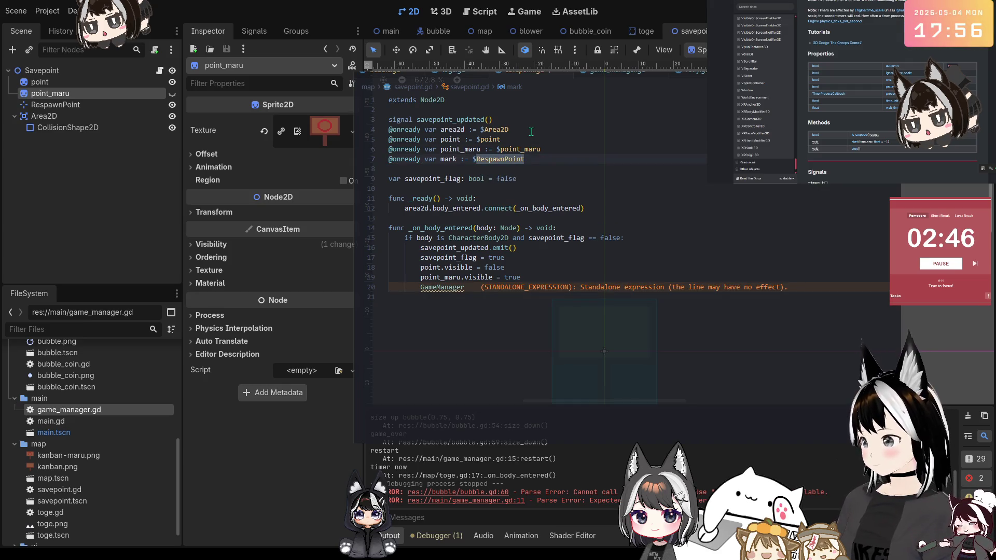
pyautogui.press('Down')
pyautogui.press('Down')
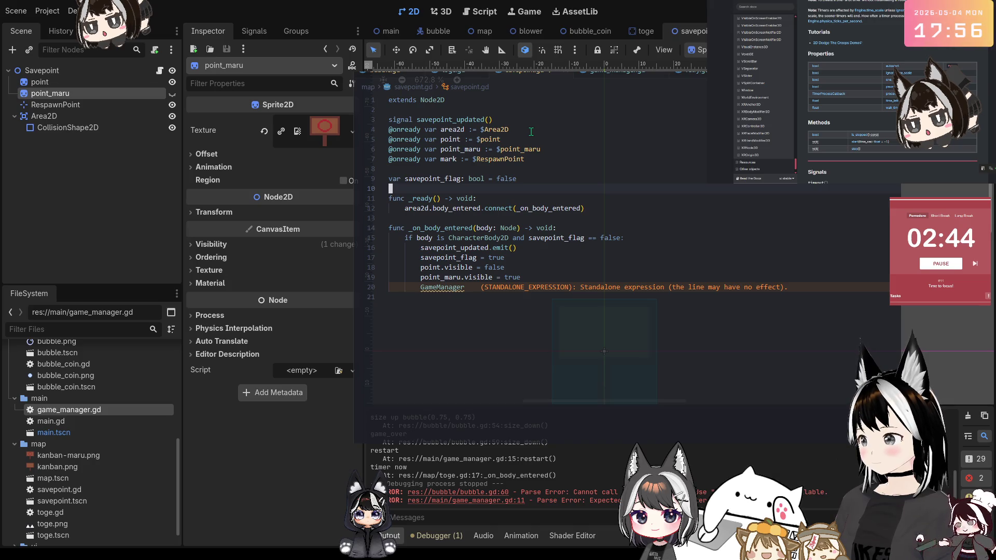
pyautogui.press('Down')
pyautogui.press('Down')
pyautogui.press('Down')
pyautogui.press('Down')
pyautogui.press('Down')
pyautogui.press('Down')
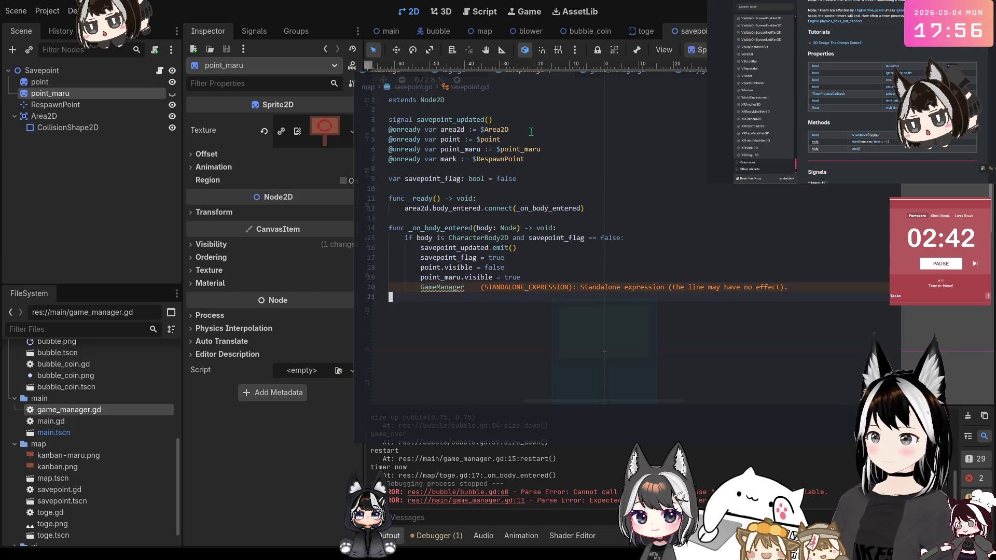
pyautogui.write('.ga')
pyautogui.press('BackSpace')
pyautogui.press('BackSpace')
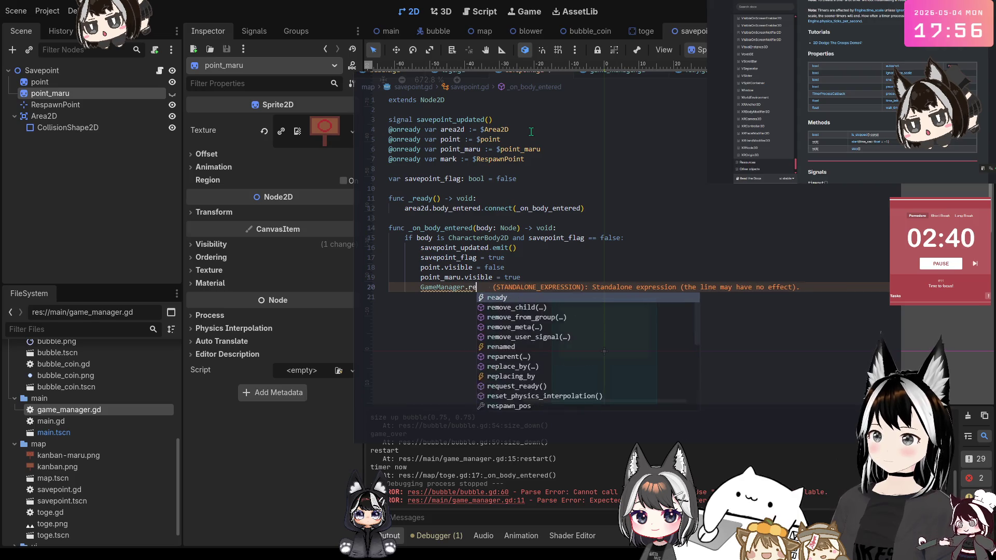
pyautogui.write('respawn_pos = ')
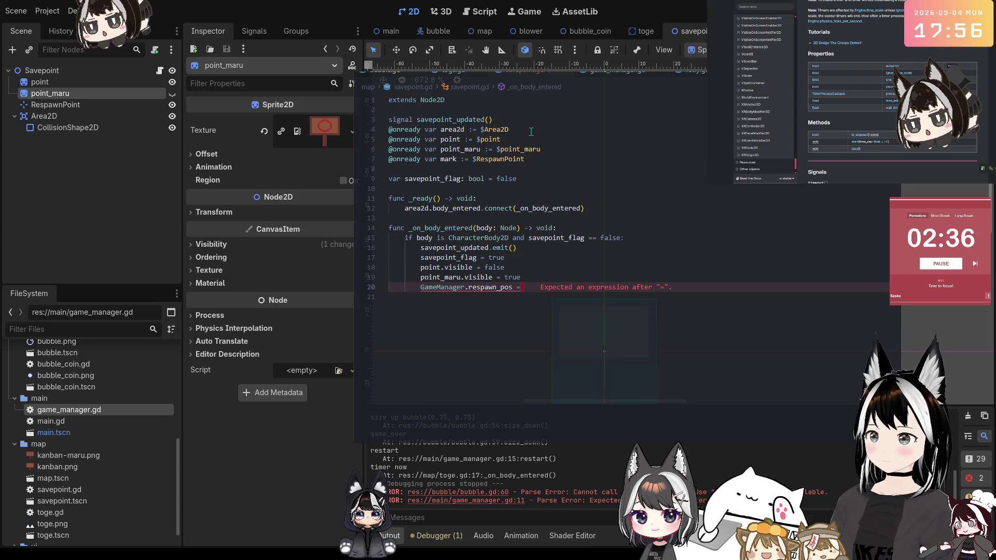
pyautogui.write('savepoin')
pyautogui.press('BackSpace')
pyautogui.press('BackSpace')
pyautogui.press('BackSpace')
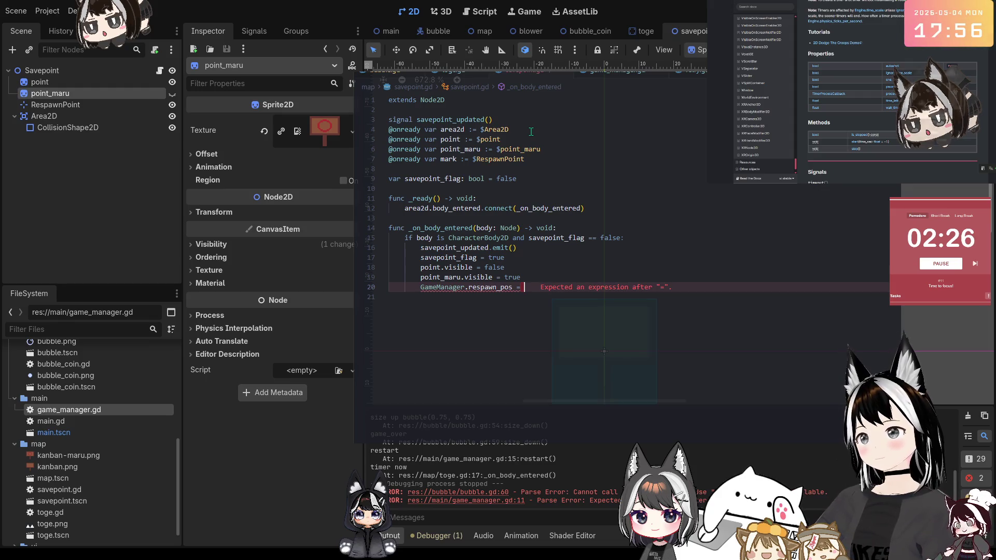
pyautogui.hotkey('ctrl', 'space')
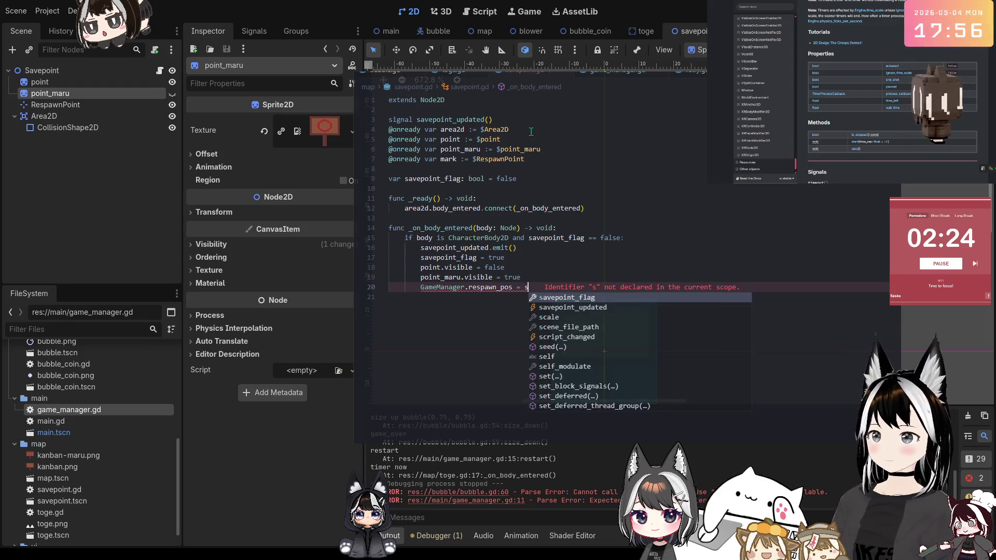
pyautogui.press('Escape')
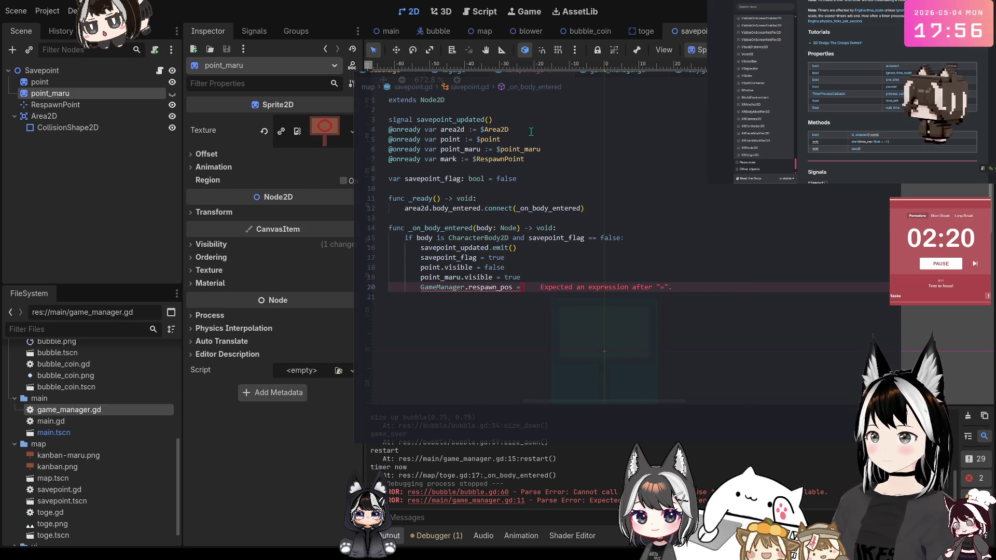
pyautogui.write('mark.pos')
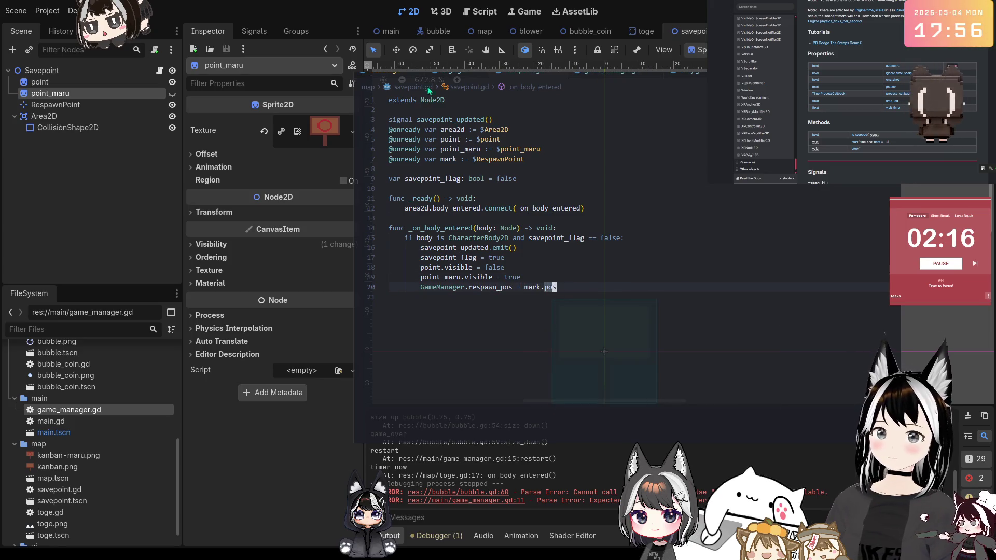
pyautogui.press('F5')
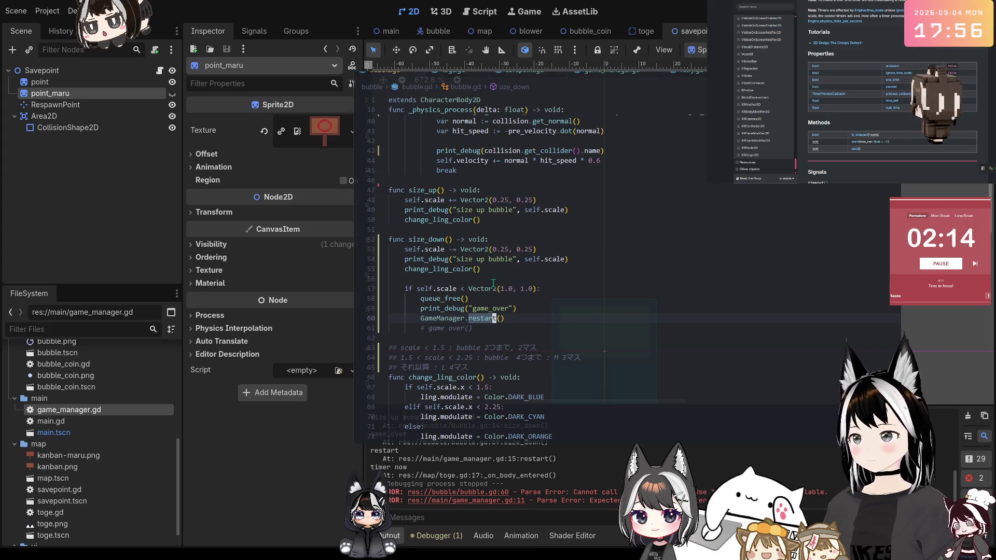
# - Switch to game_manager.gd and move to the empty line 12 below restart()
pyautogui.moveTo(446, 263)
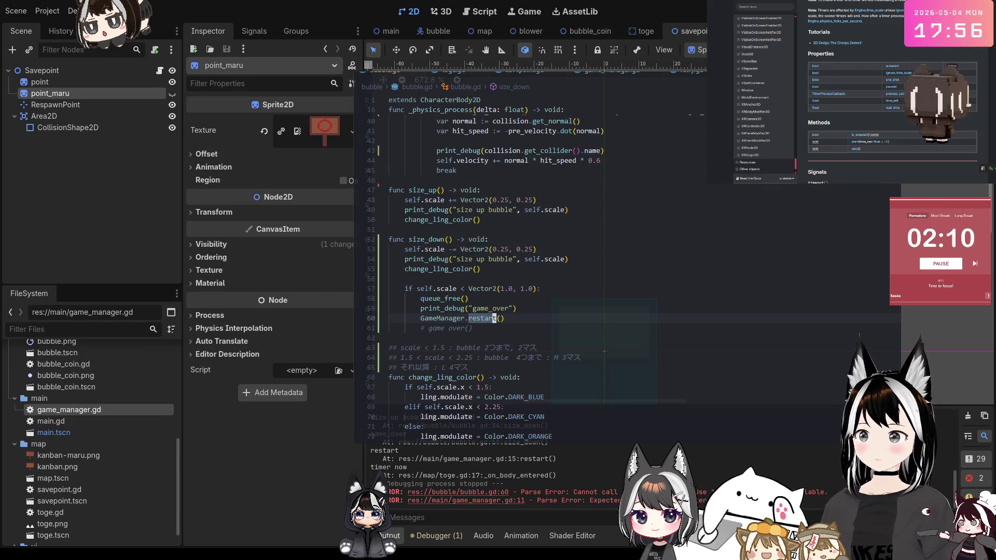
pyautogui.click(596, 70)
pyautogui.press('Down')
pyautogui.press('Down')
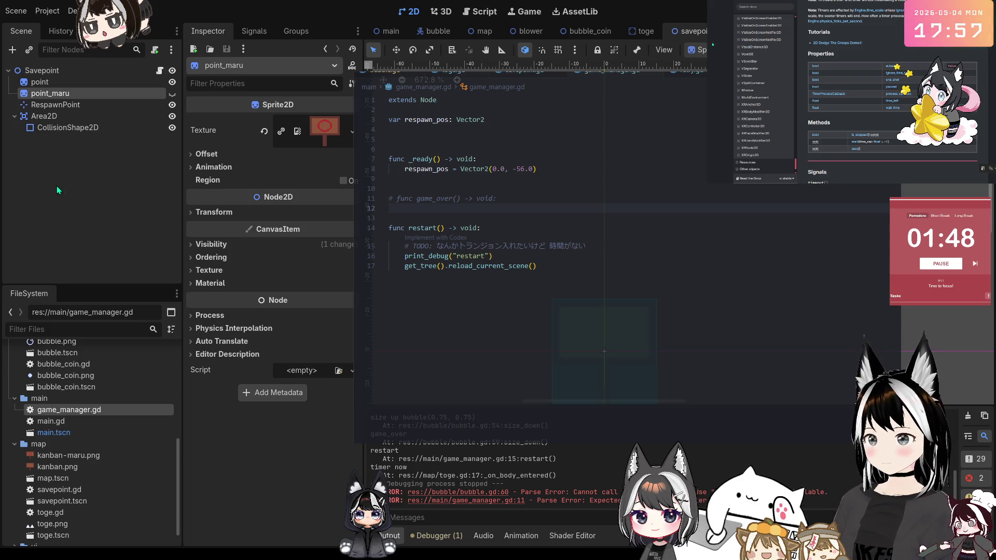
pyautogui.click(550, 264)
pyautogui.press('F5')
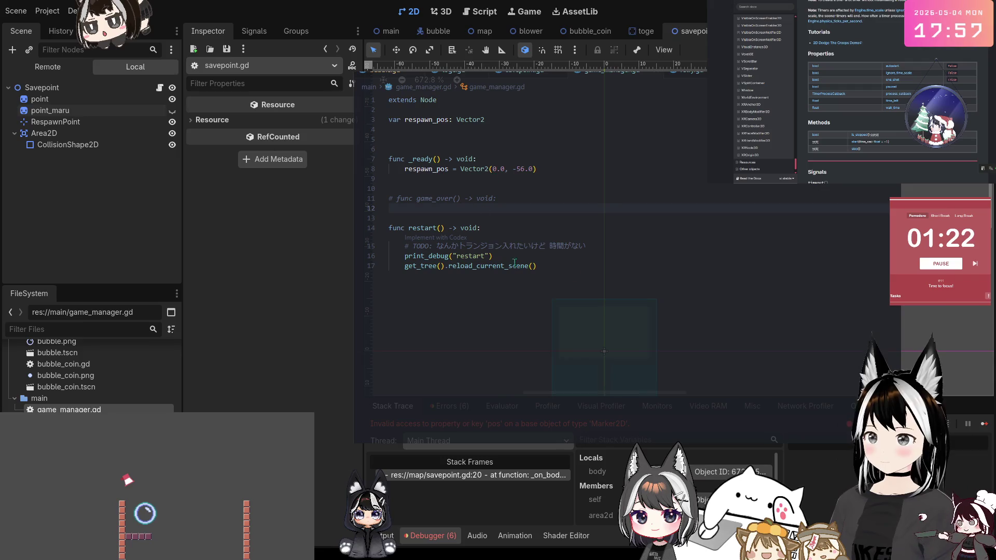
# - Change mark.pos to mark.position on line 20 of savepoint.gd
pyautogui.click(528, 76)
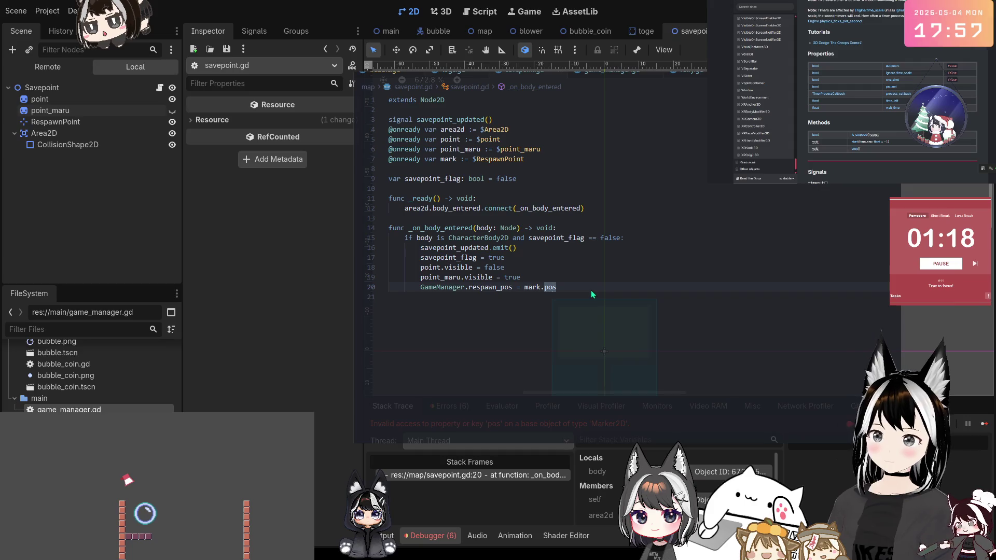
pyautogui.write('pos')
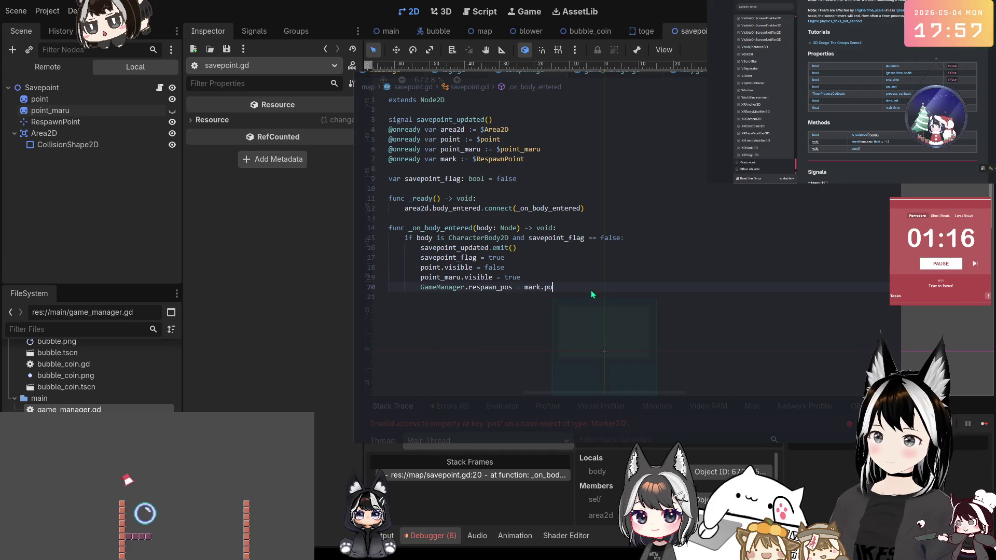
pyautogui.press('Return')
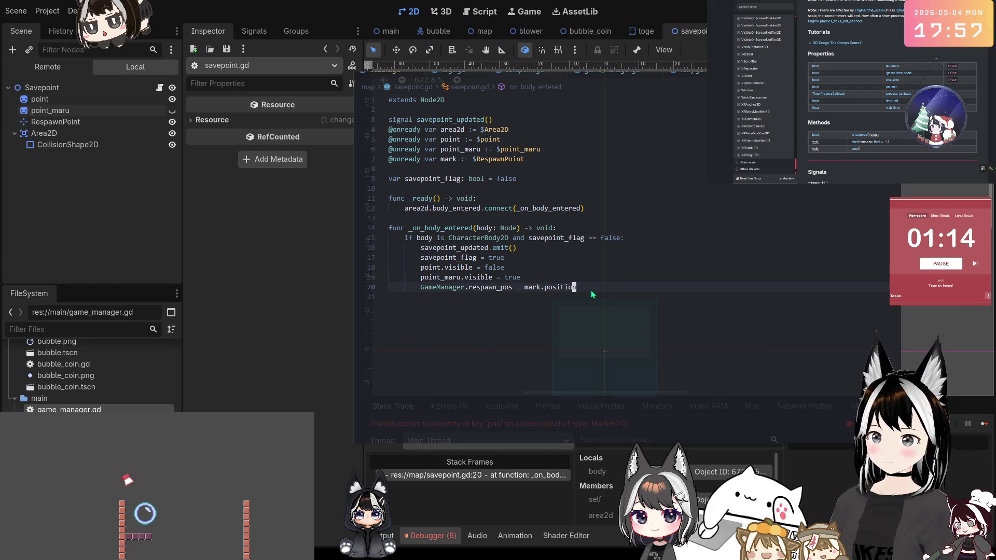
pyautogui.doubleClick(559, 287)
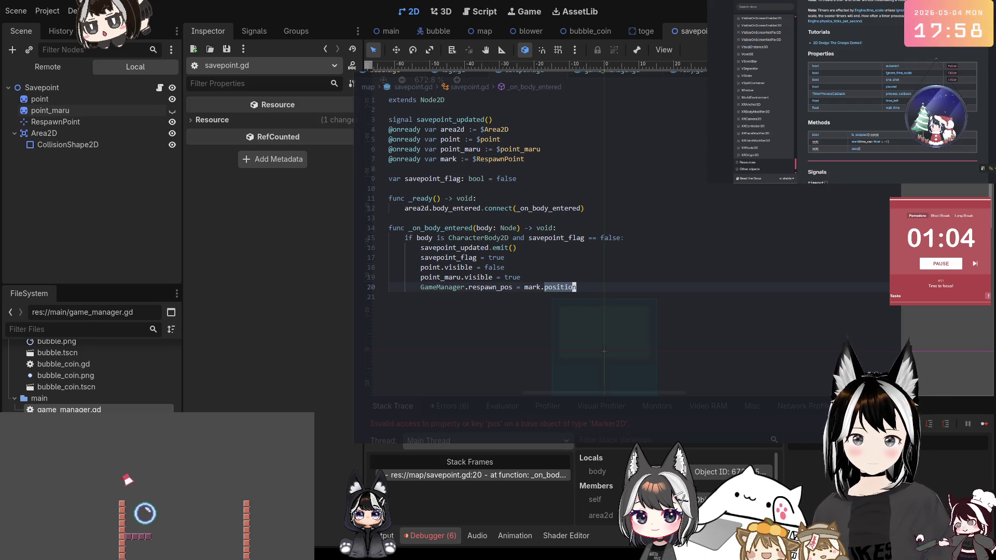
pyautogui.click(713, 294)
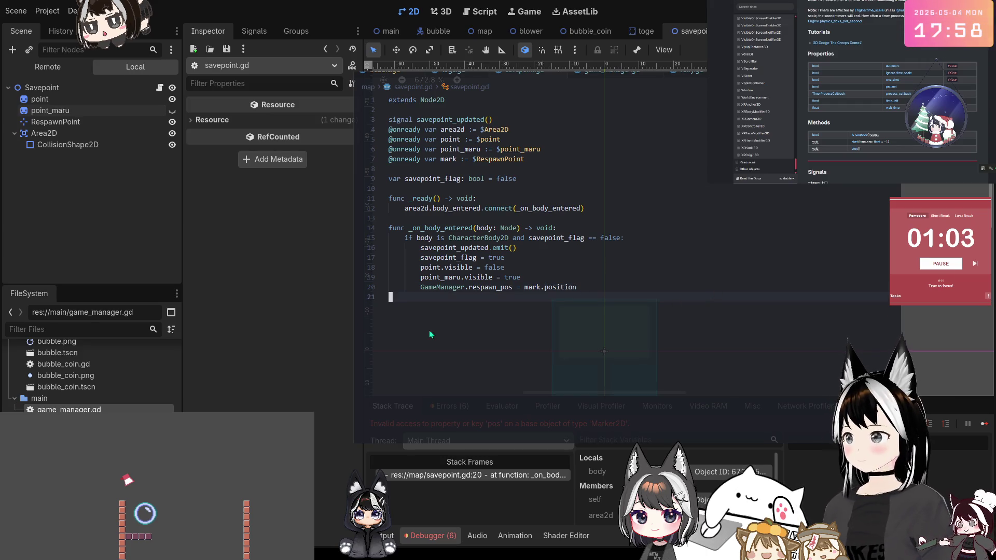
pyautogui.doubleClick(608, 280)
pyautogui.doubleClick(571, 286)
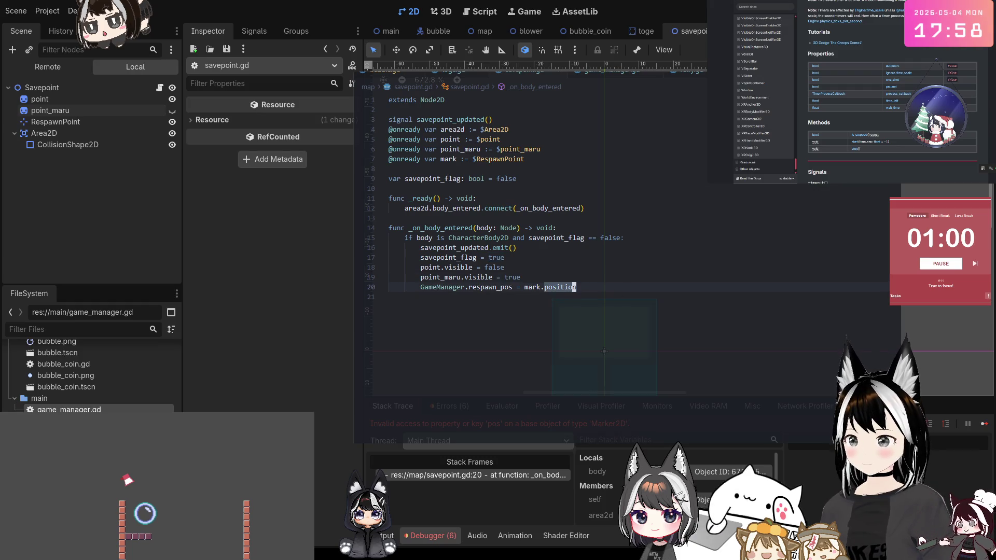
pyautogui.hotkey('alt', 'Tab')
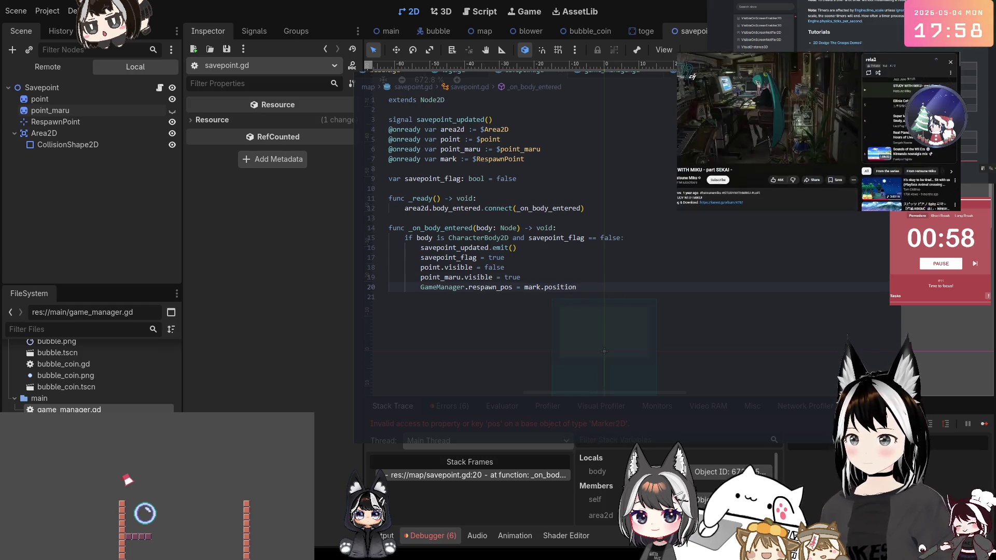
pyautogui.hotkey('alt', 'Tab')
pyautogui.click(388, 297)
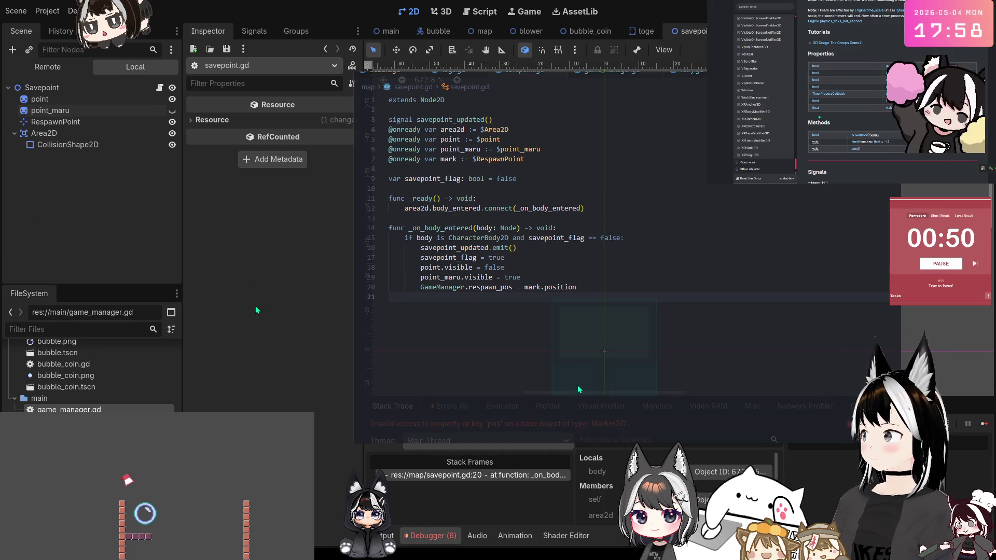
# - Instance retry.tscn as a child of Main, then run and stop the game
pyautogui.click(390, 31)
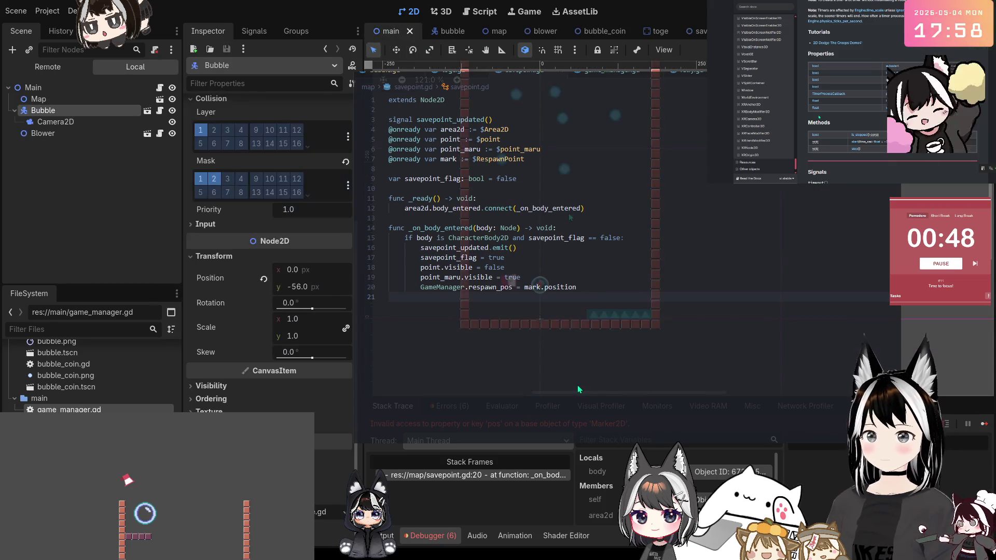
pyautogui.scroll(4, 578, 388)
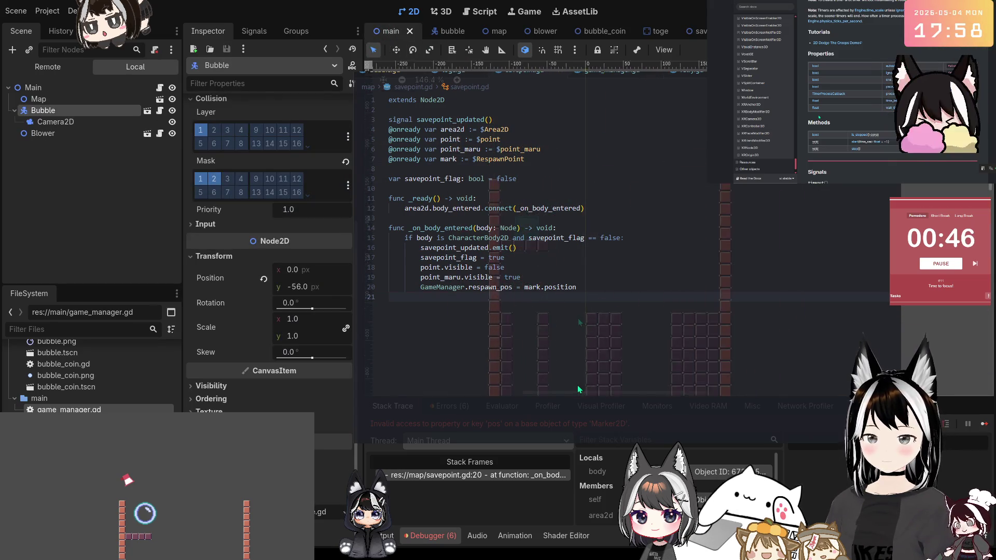
pyautogui.click(76, 88)
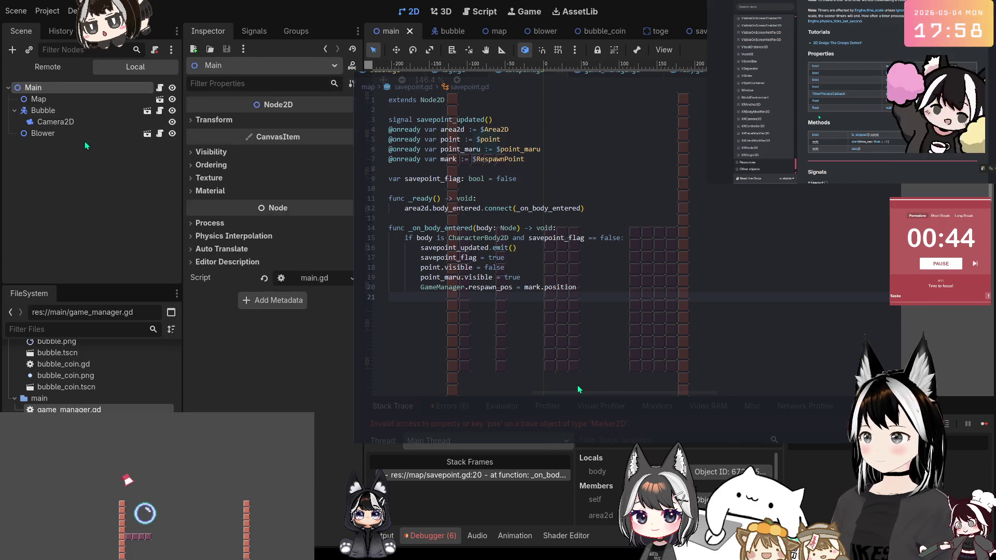
pyautogui.hotkey('ctrl', 'a')
pyautogui.hotkey('ctrl', 'shift', 'a')
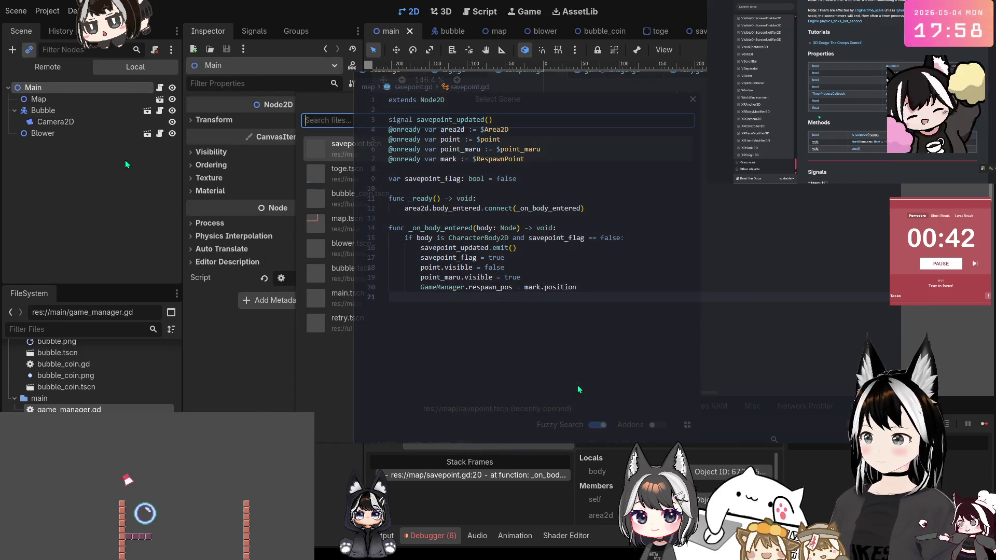
pyautogui.write('retry')
pyautogui.press('Return')
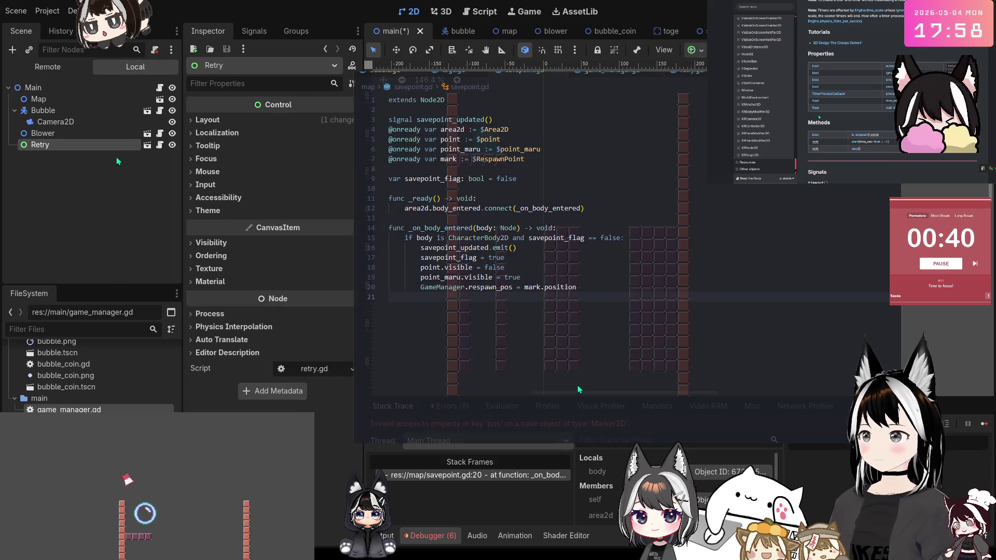
pyautogui.click(77, 145)
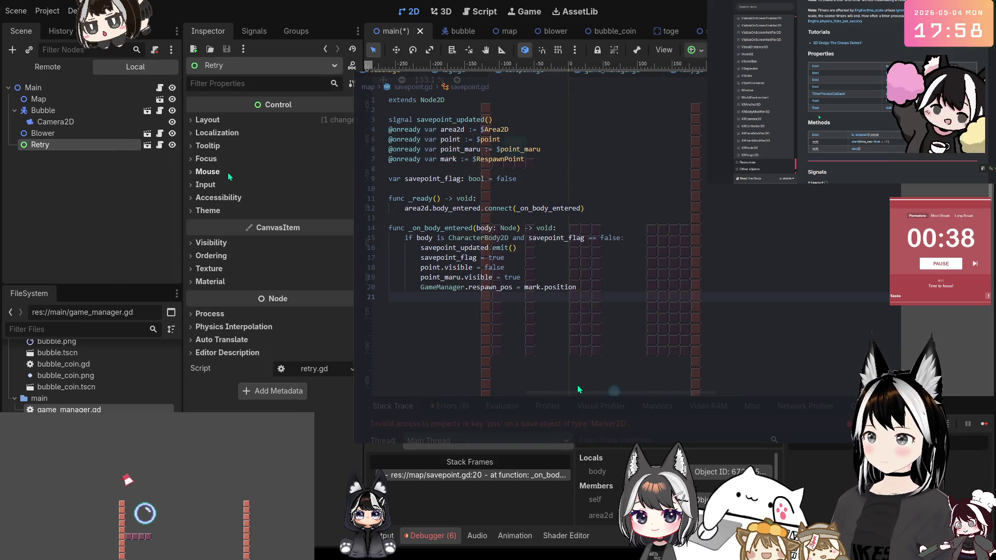
pyautogui.scroll(-1, 649, 271)
pyautogui.press('F5')
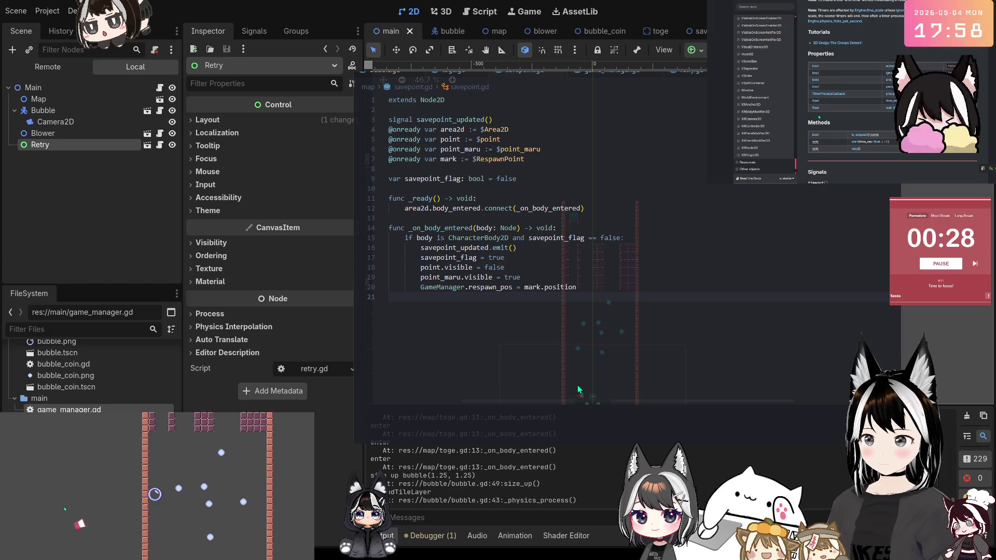
pyautogui.press('F8')
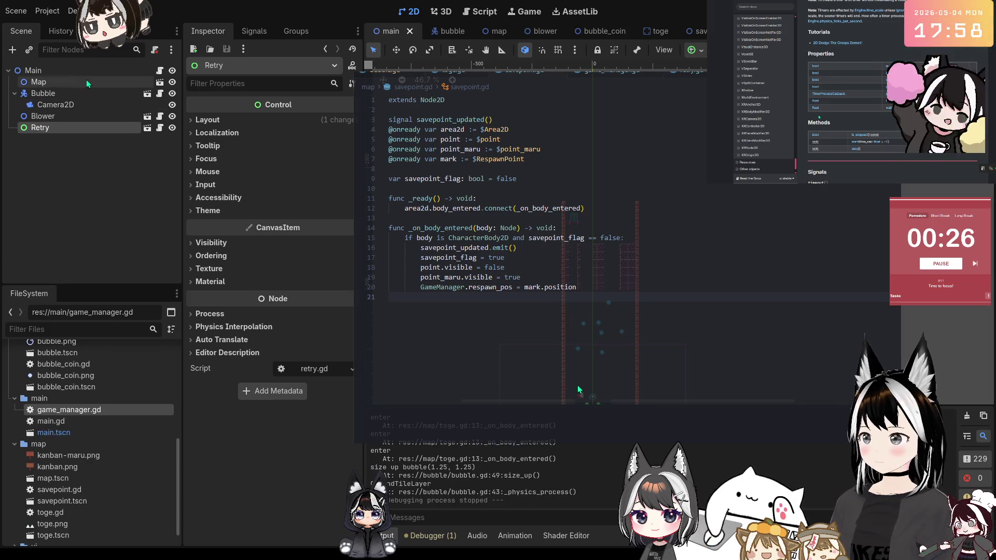
# - Add a CanvasLayer under Main, move Retry into it, hide Retry, and save
pyautogui.click(83, 71)
pyautogui.hotkey('ctrl', 'a')
pyautogui.write('canva')
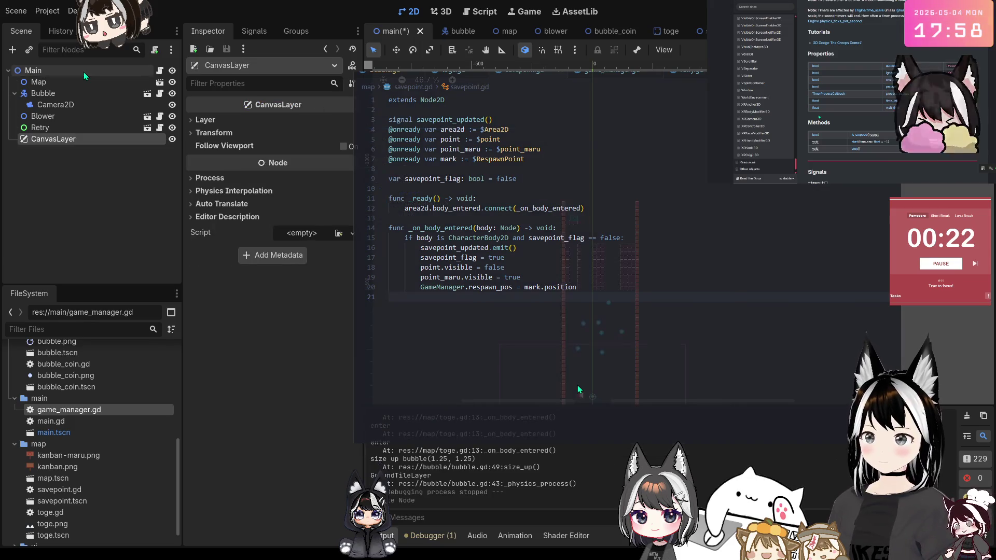
pyautogui.moveTo(52, 128); pyautogui.dragTo(77, 139)
pyautogui.click(112, 186)
pyautogui.click(172, 139)
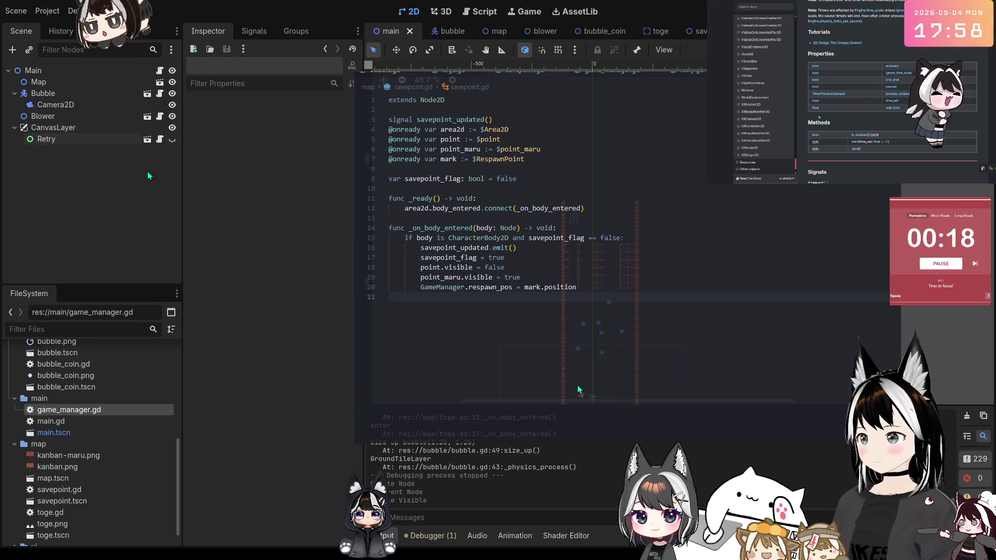
pyautogui.hotkey('ctrl', 's')
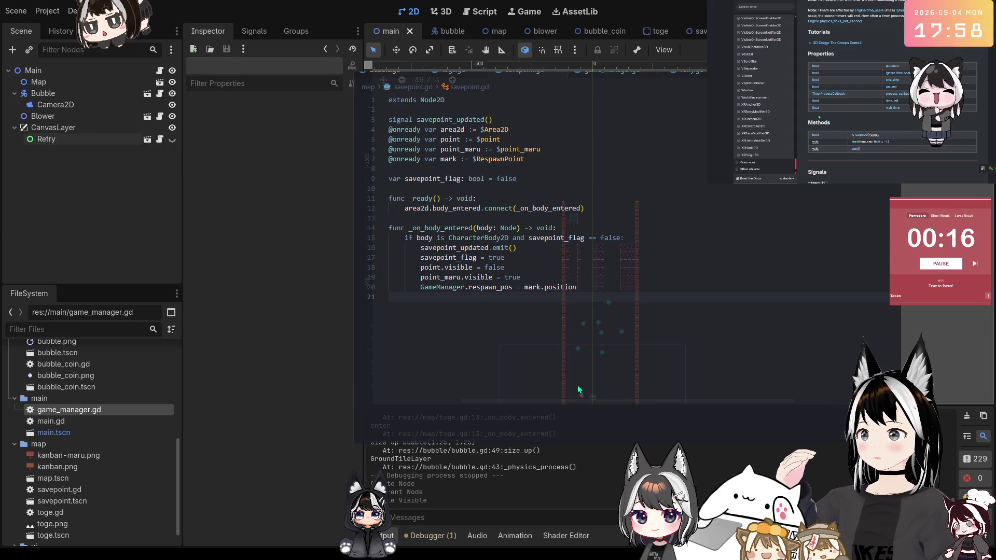
pyautogui.click(569, 201)
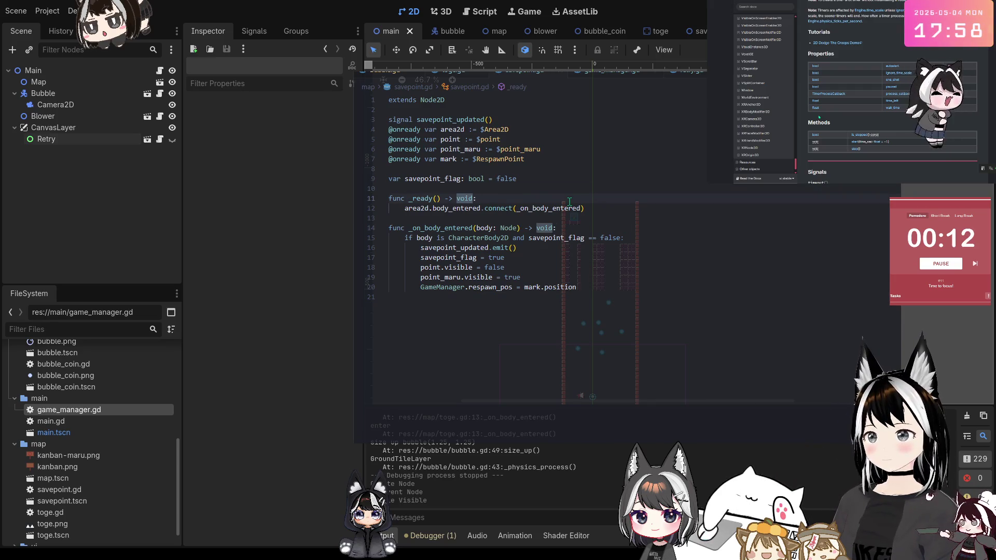
# - Open main.gd and add a blank line below the onready variables
pyautogui.hotkey('ctrl', 'shift', 'o')
pyautogui.write('main')
pyautogui.press('Return')
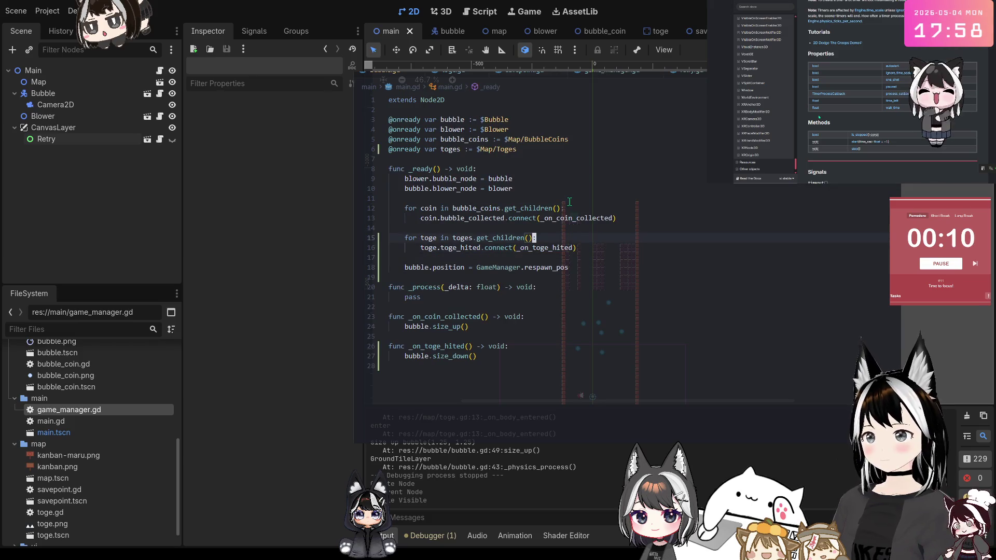
pyautogui.press('Up')
pyautogui.press('Up')
pyautogui.press('Return')
pyautogui.press('Return')
pyautogui.press('Return')
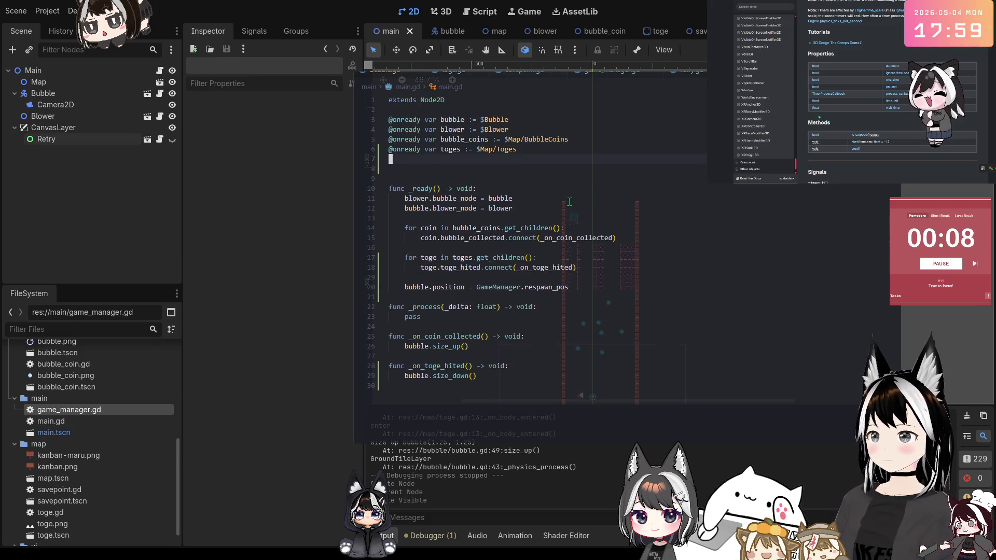
pyautogui.press('Up')
pyautogui.press('Up')
pyautogui.press('Up')
pyautogui.write('@onready var')
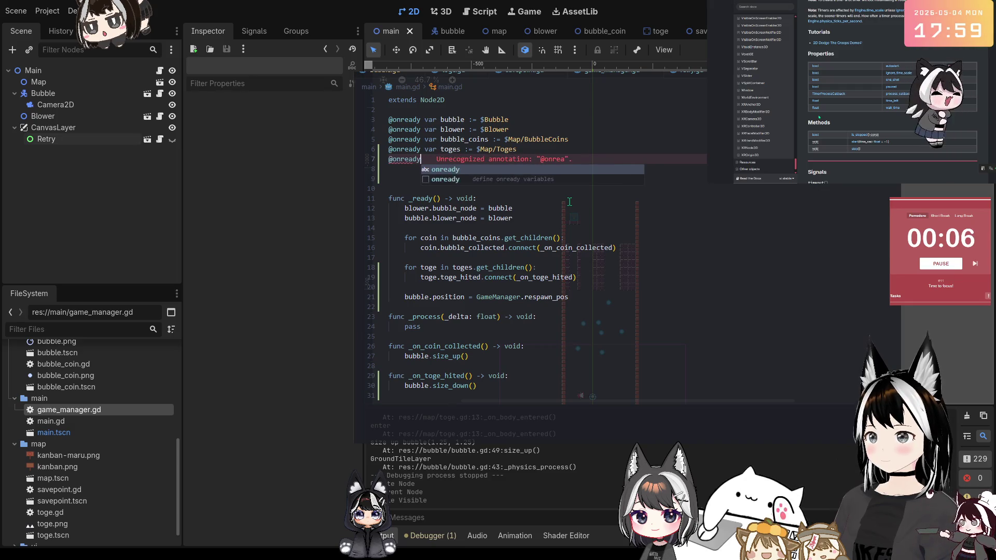
pyautogui.write(' pau')
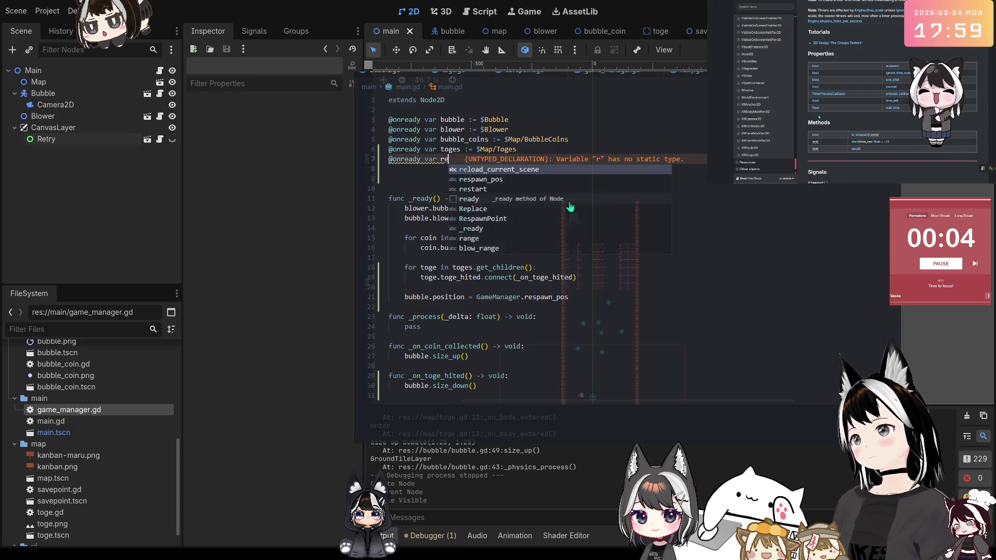
pyautogui.write('se := ')
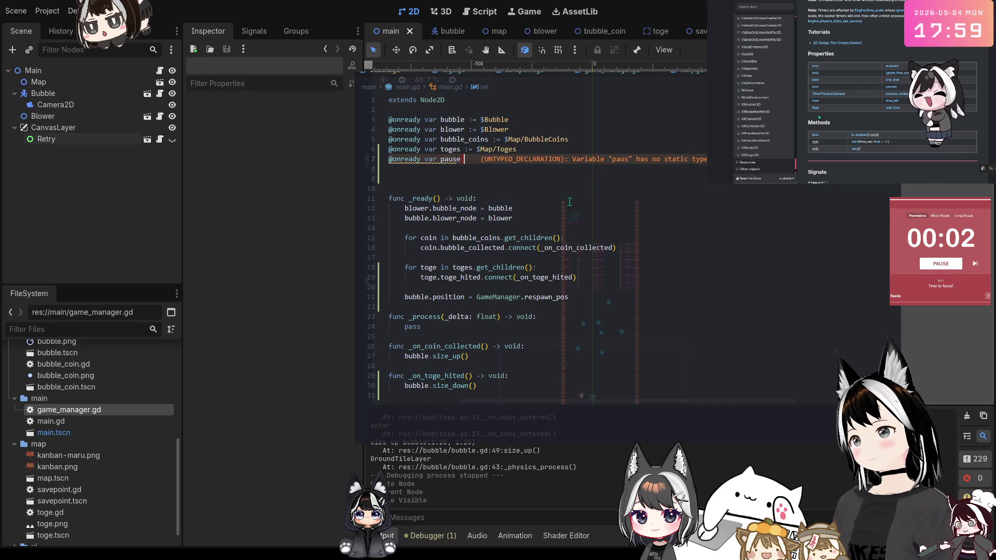
pyautogui.write('$')
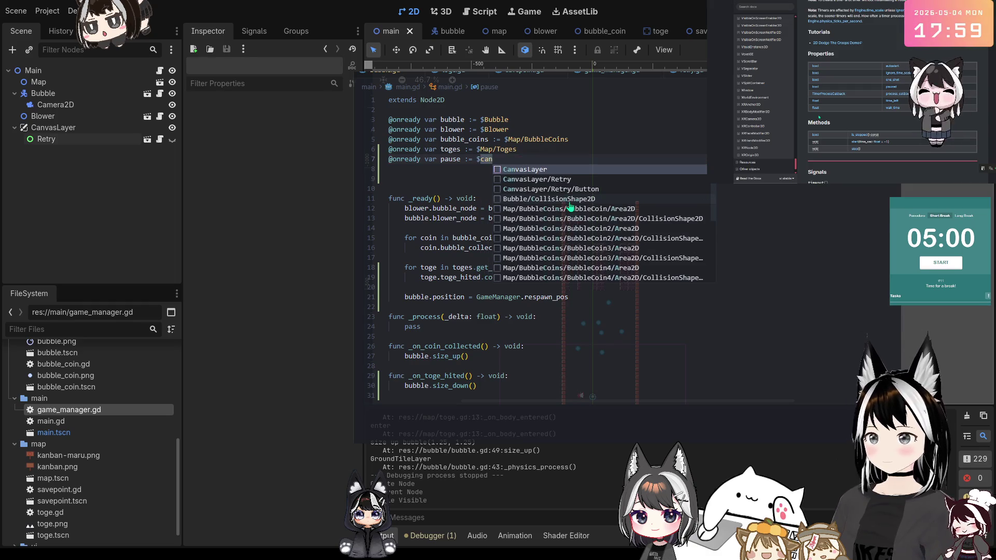
pyautogui.write('C')
pyautogui.press('Return')
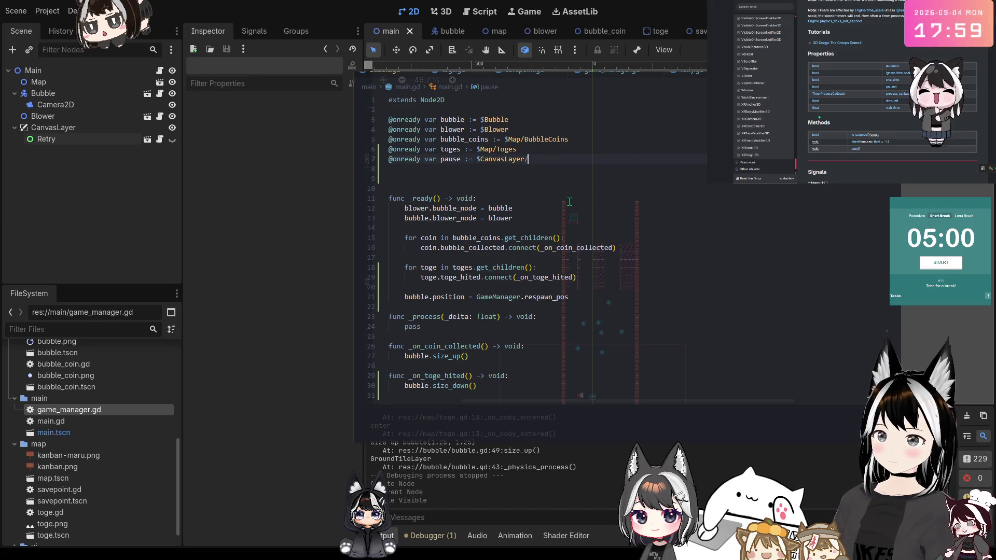
pyautogui.write('Re')
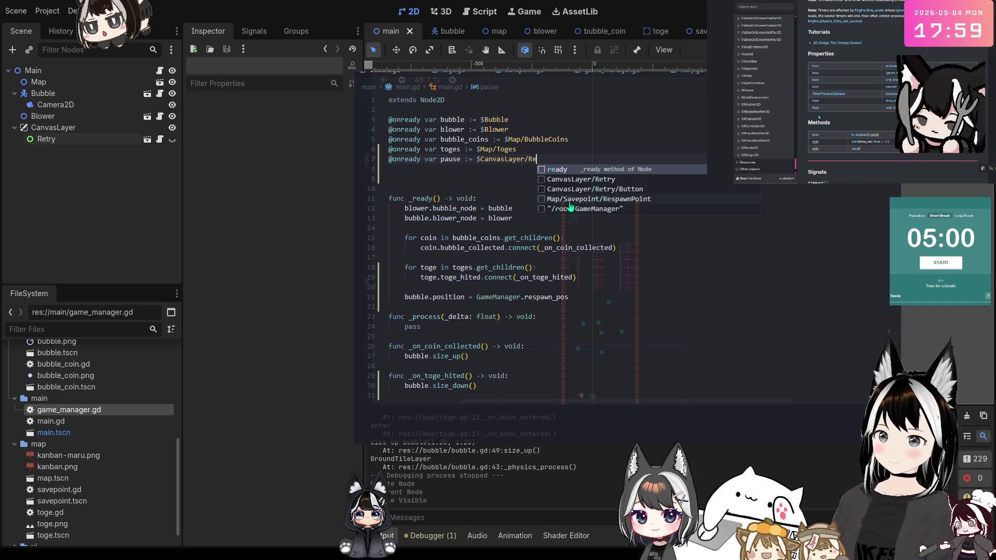
pyautogui.write('t')
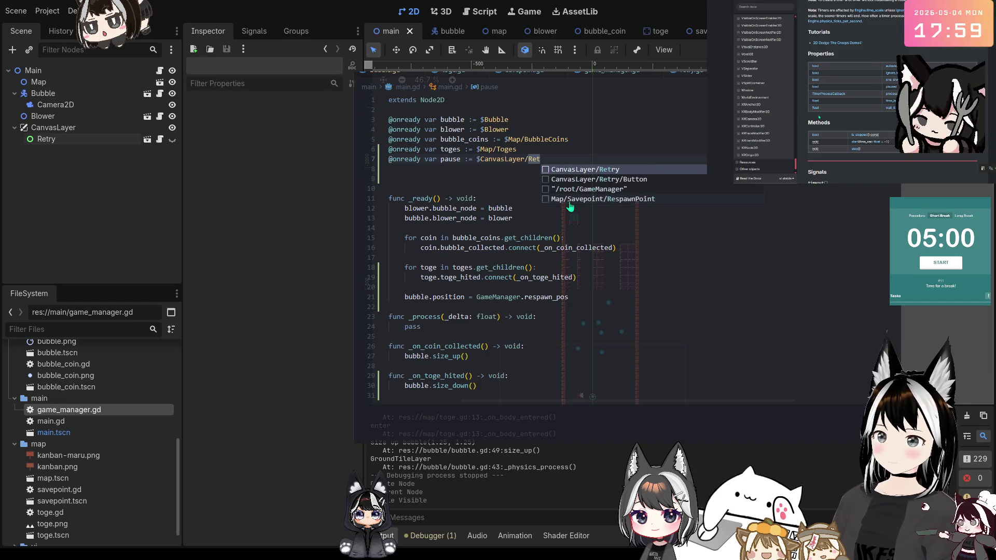
pyautogui.write('ry')
pyautogui.press('Return')
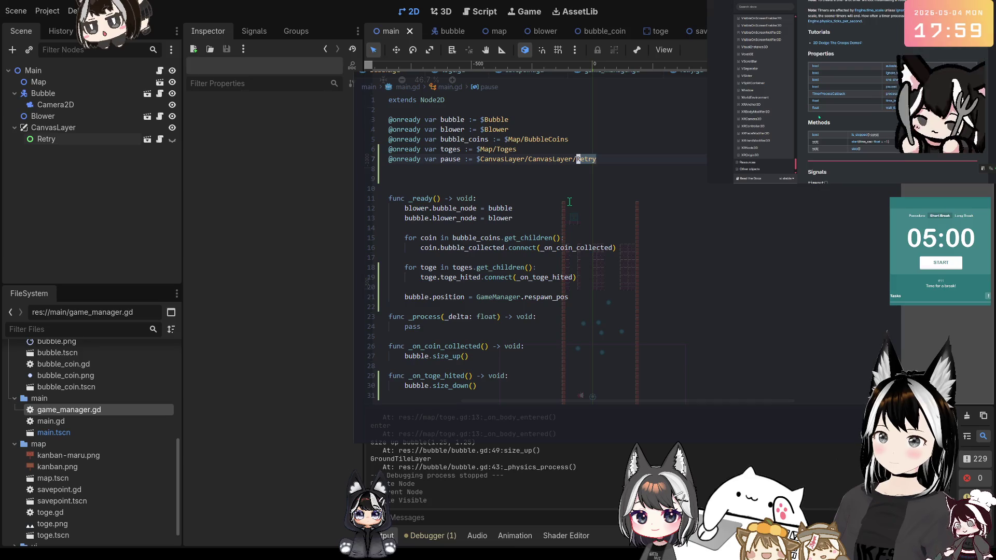
pyautogui.hotkey('ctrl', 'Left')
pyautogui.hotkey('ctrl', 'Left')
pyautogui.hotkey('ctrl', 'shift', 'Left')
pyautogui.press('BackSpace')
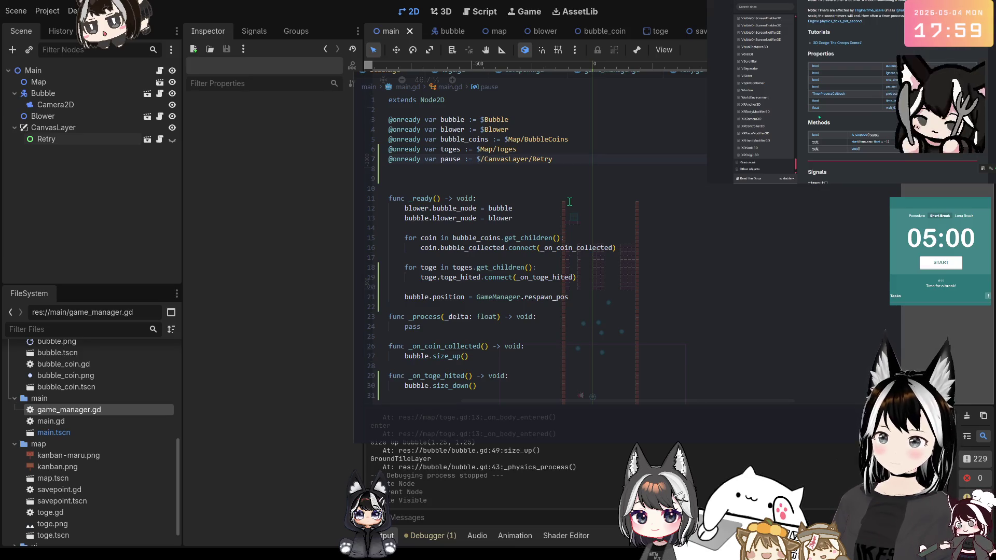
pyautogui.press('Delete')
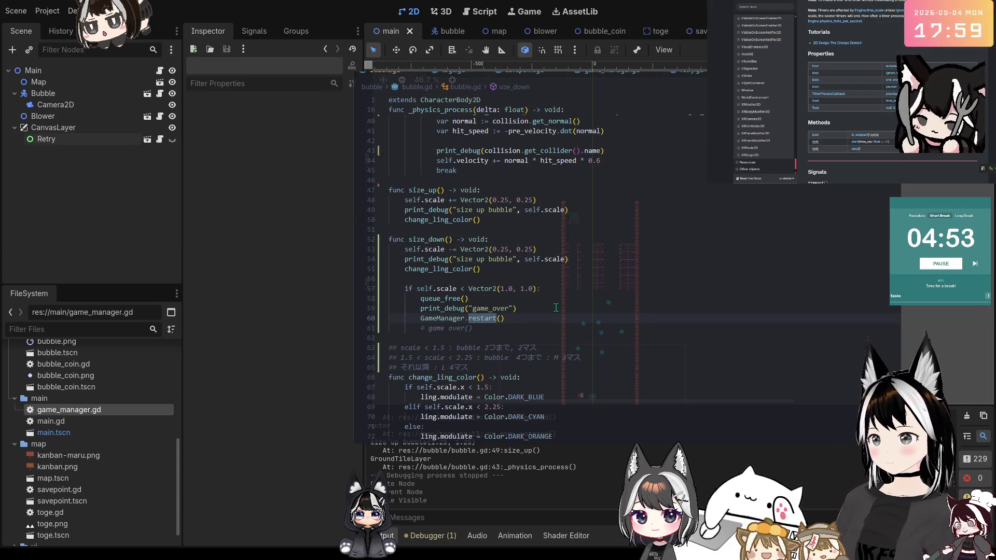
# - Scroll bubble.gd to size_down, where game_over prints and GameManager.restart() is called
pyautogui.scroll(2, 534, 259)
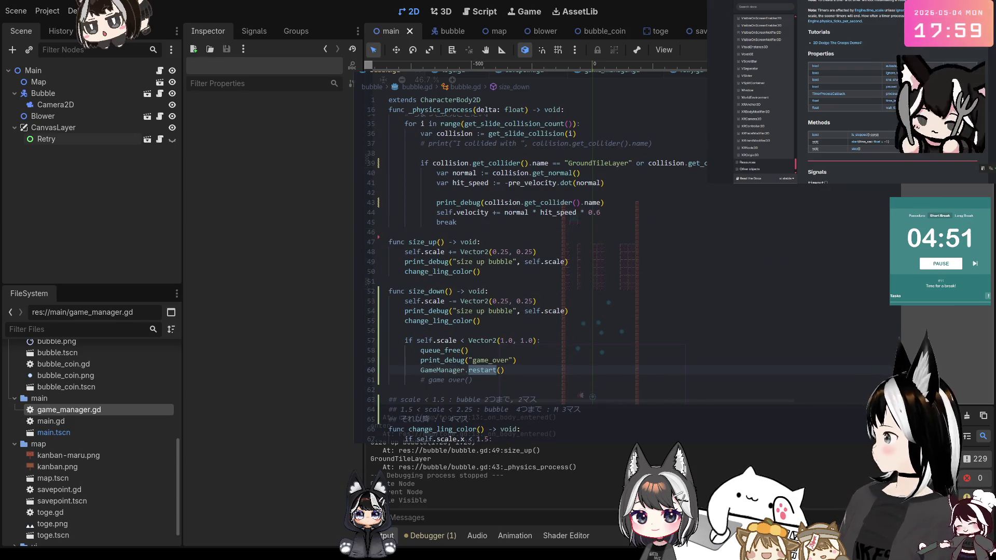
pyautogui.click(494, 370)
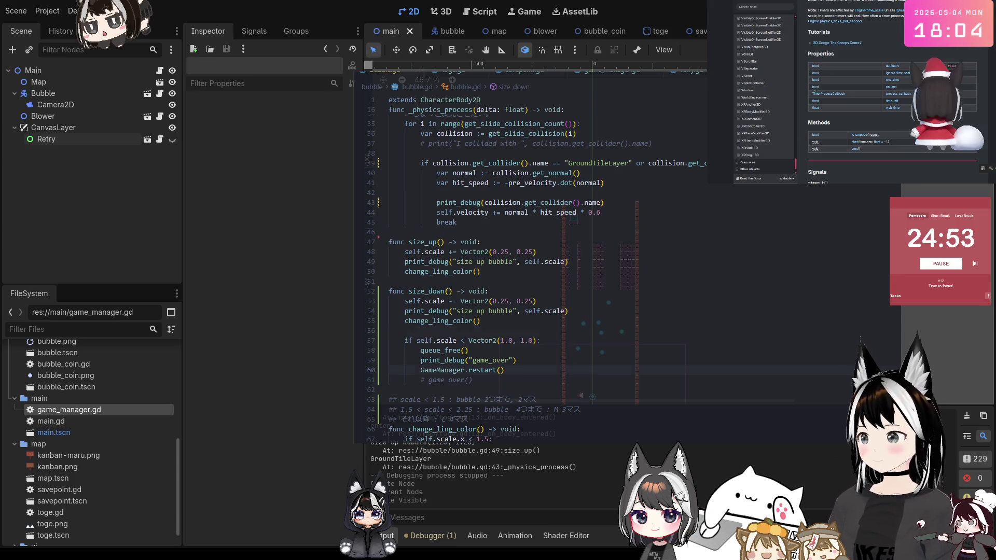
# - Select the Retry node under CanvasLayer to inspect it and its retry.gd script
pyautogui.click(589, 328)
pyautogui.press('Up')
pyautogui.press('Up')
pyautogui.press('Down')
pyautogui.press('Down')
pyautogui.press('Down')
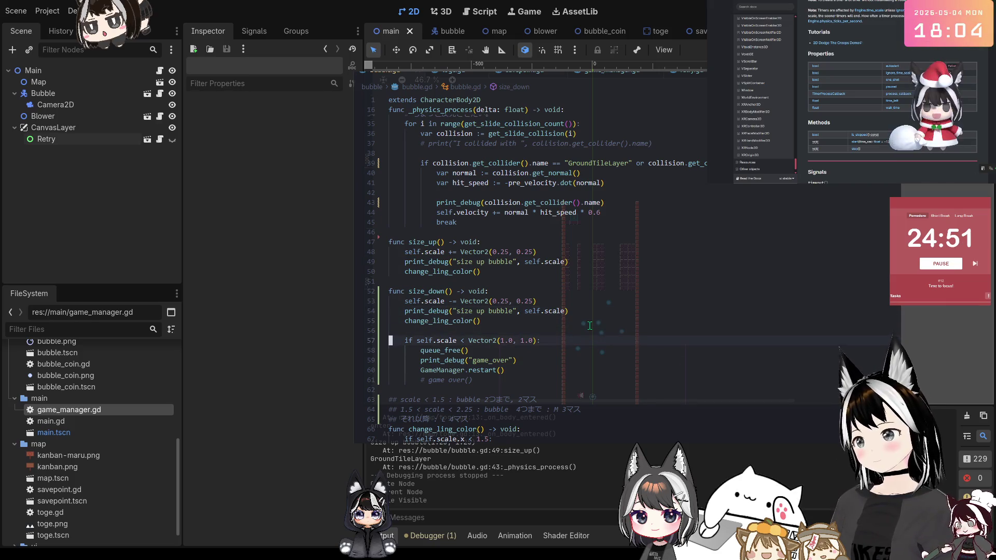
pyautogui.scroll(-1, 589, 325)
pyautogui.scroll(10, 589, 325)
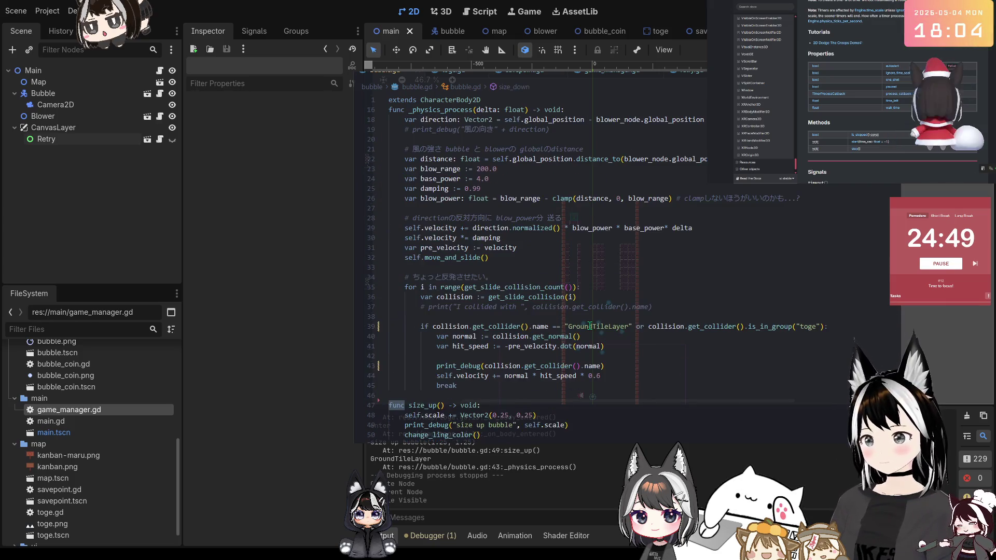
pyautogui.scroll(-8, 589, 325)
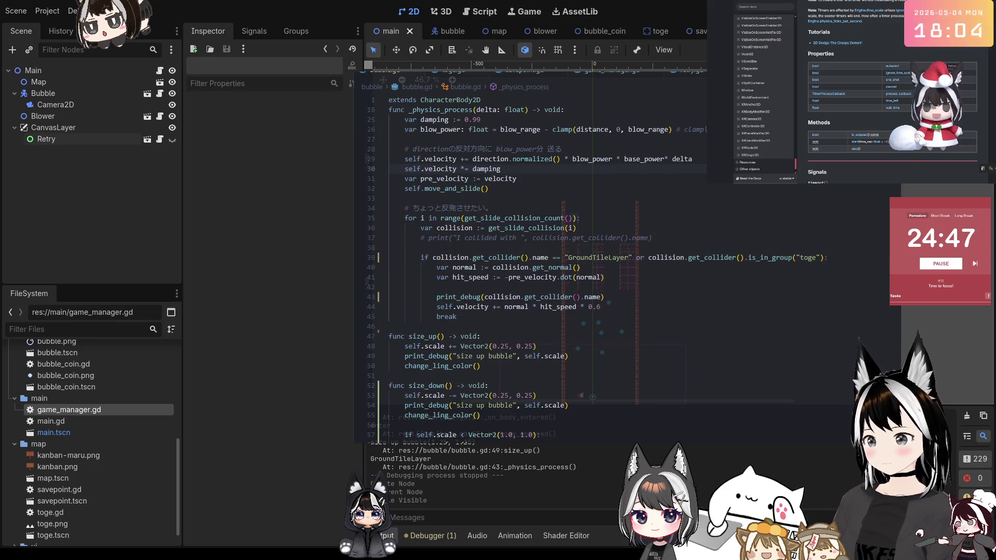
pyautogui.click(70, 144)
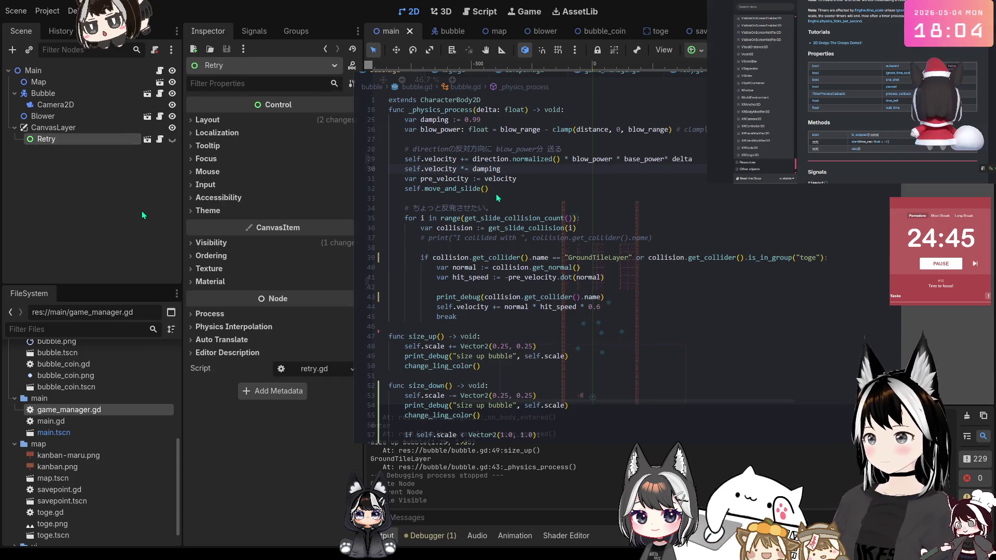
pyautogui.click(591, 307)
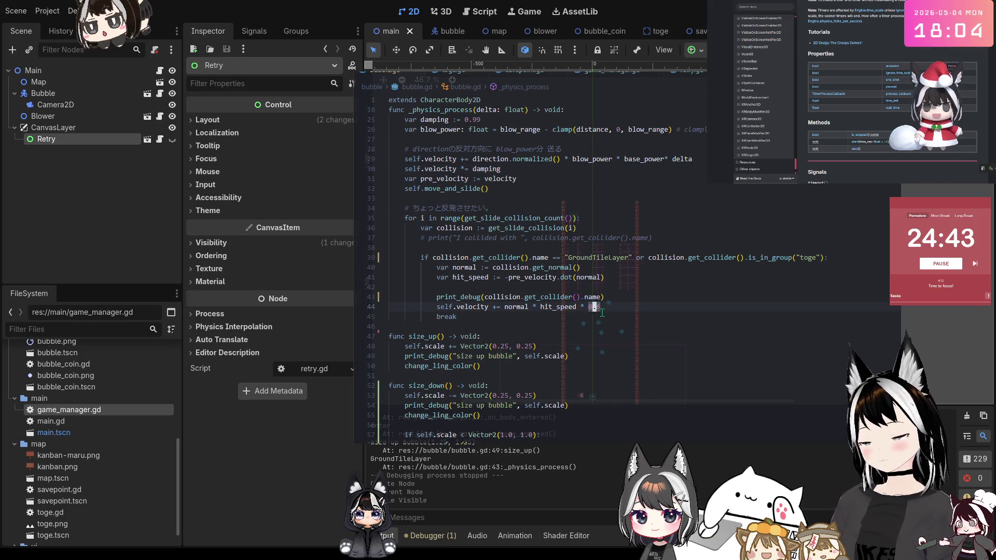
pyautogui.click(43, 143)
pyautogui.click(43, 144)
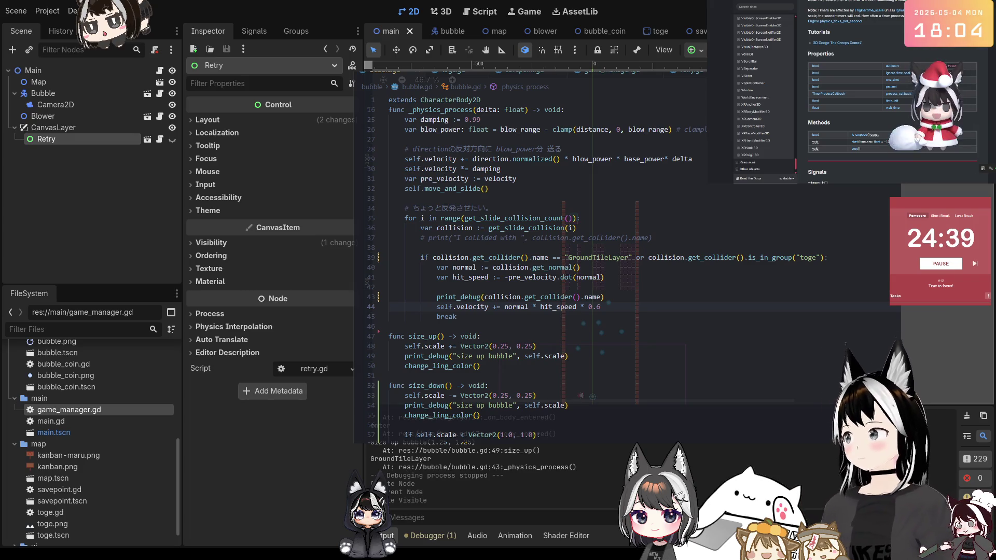
# - Open Project Settings on the Input Map page, focusing the new action field
pyautogui.click(76, 10)
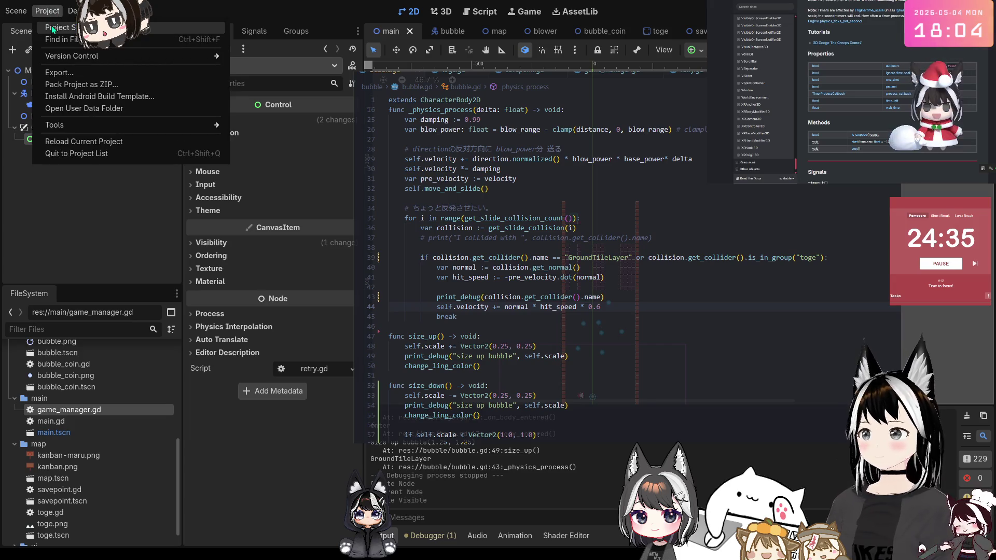
pyautogui.click(51, 26)
pyautogui.click(305, 105)
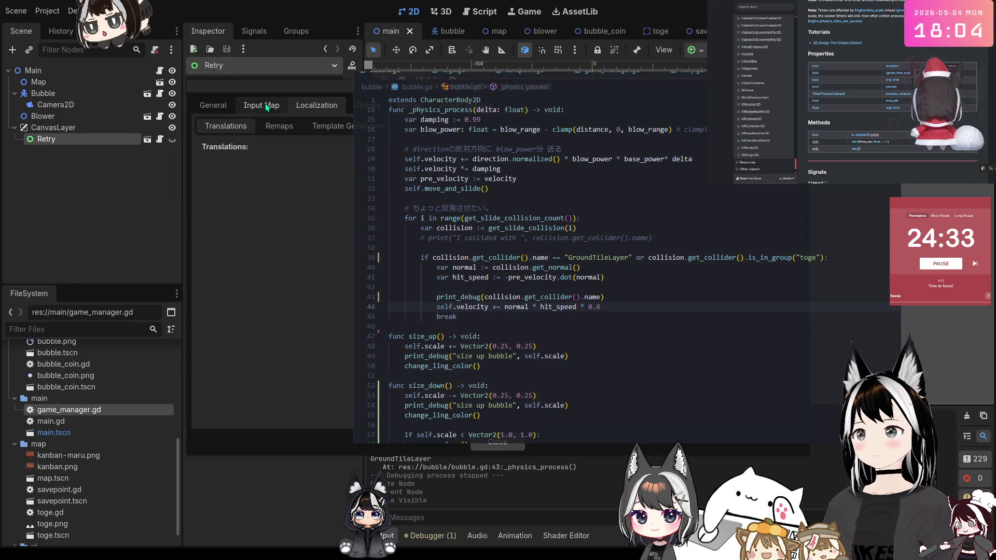
pyautogui.click(262, 106)
pyautogui.click(307, 148)
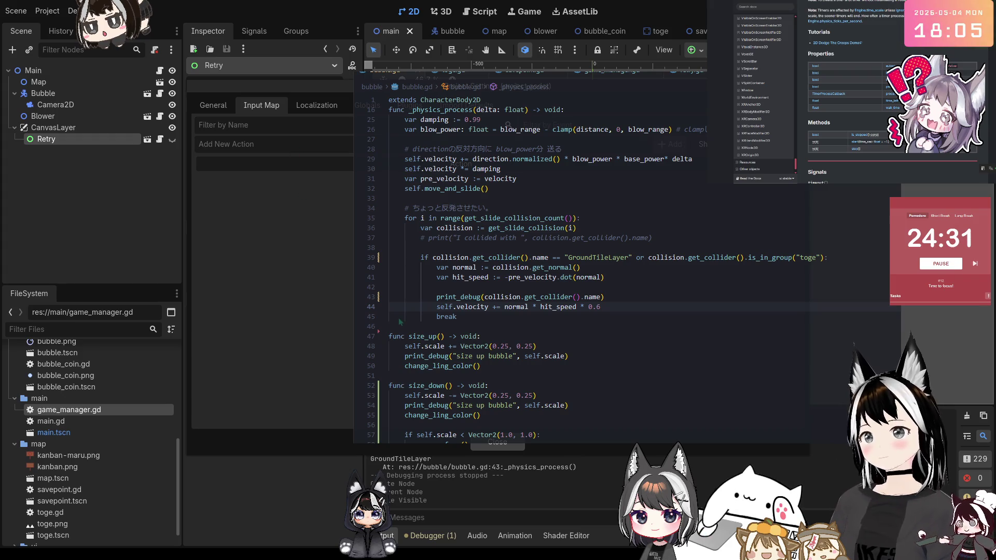
pyautogui.click(286, 127)
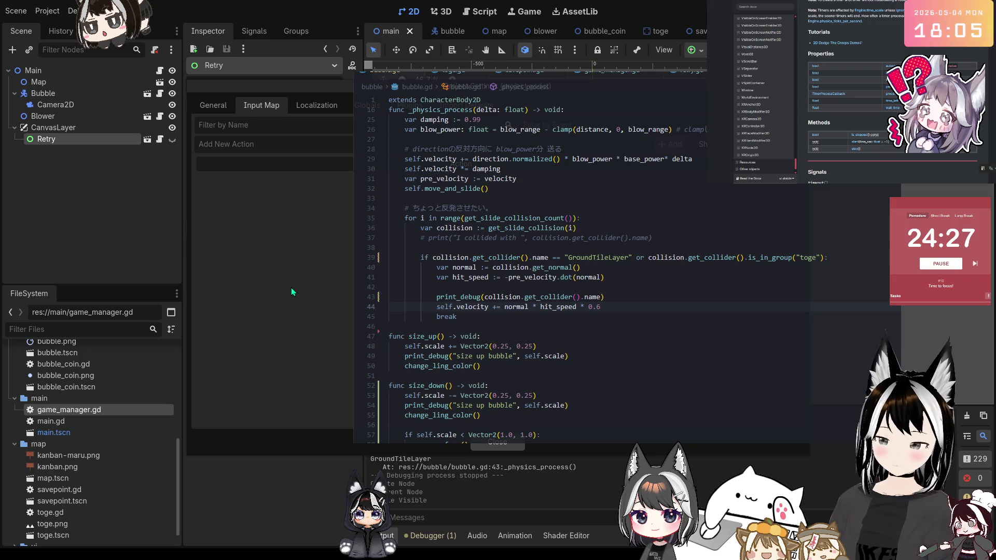
# - Focus the Add New Action name field on the Input Map page
pyautogui.click(249, 144)
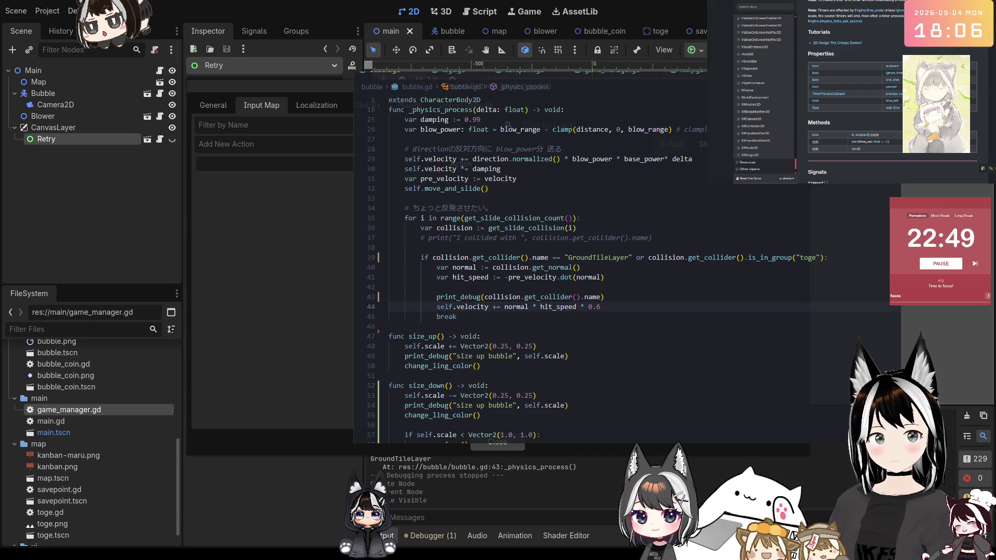
# - Start naming a new action, then turn on Show Built-in Actions and browse the ui_ actions
pyautogui.click(312, 145)
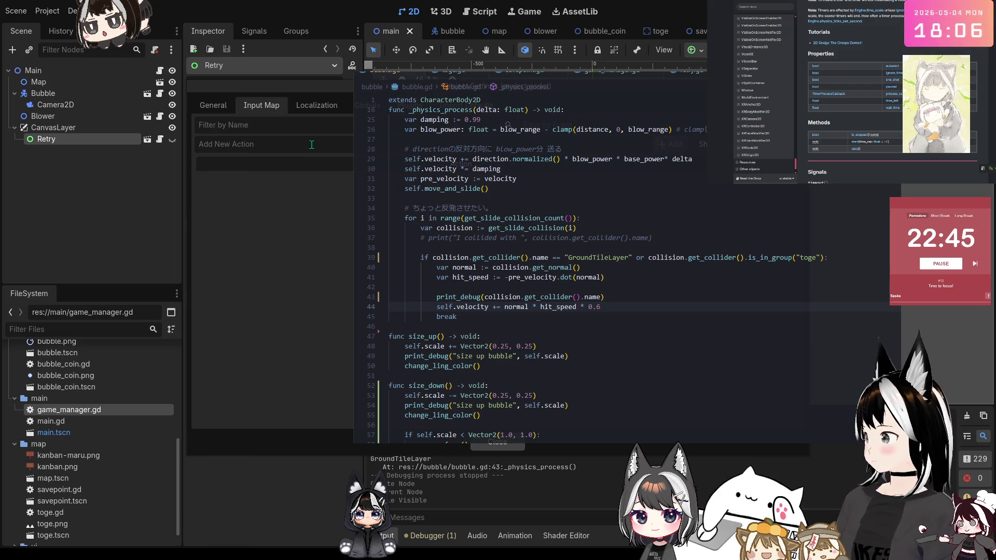
pyautogui.write('retr')
pyautogui.press('BackSpace')
pyautogui.press('BackSpace')
pyautogui.press('BackSpace')
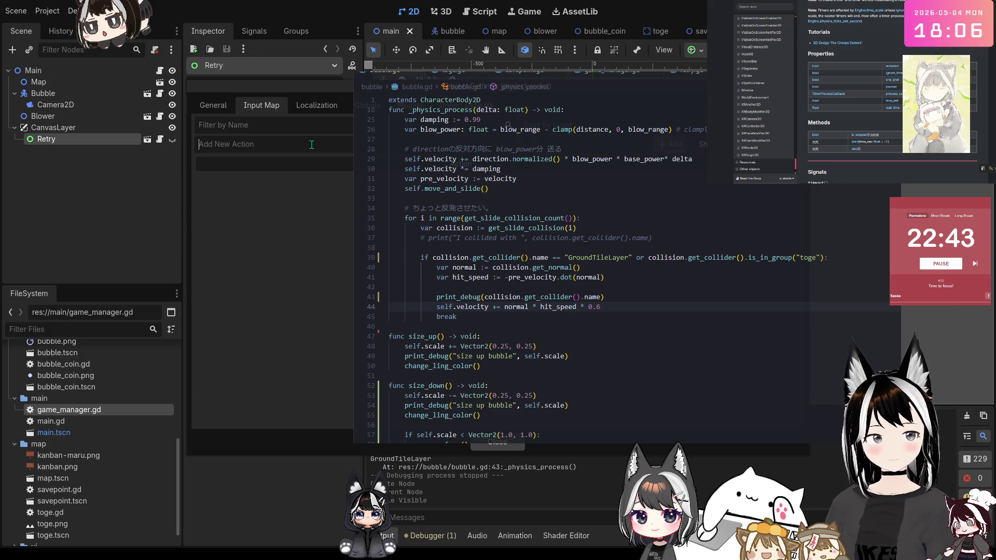
pyautogui.write('ret')
pyautogui.press('BackSpace')
pyautogui.press('BackSpace')
pyautogui.press('BackSpace')
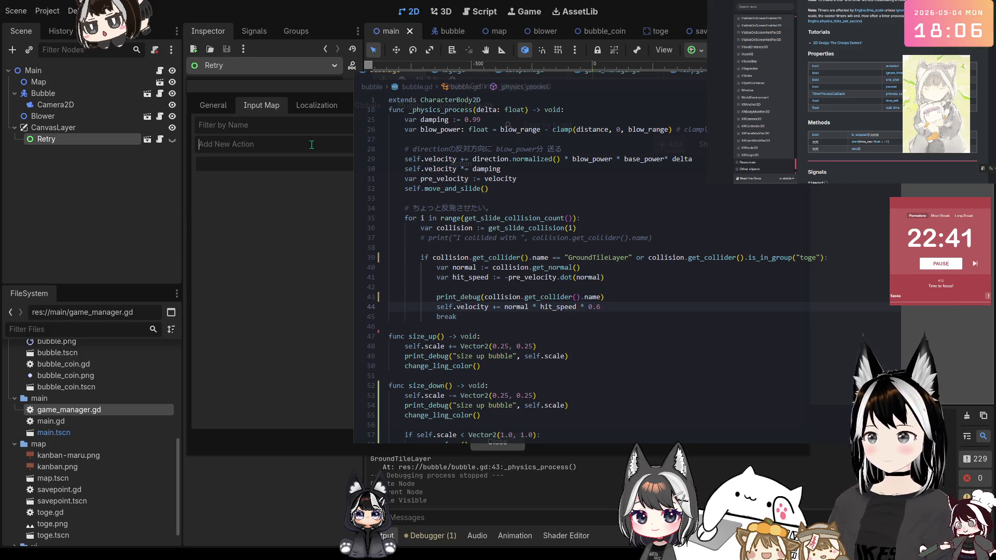
pyautogui.click(279, 126)
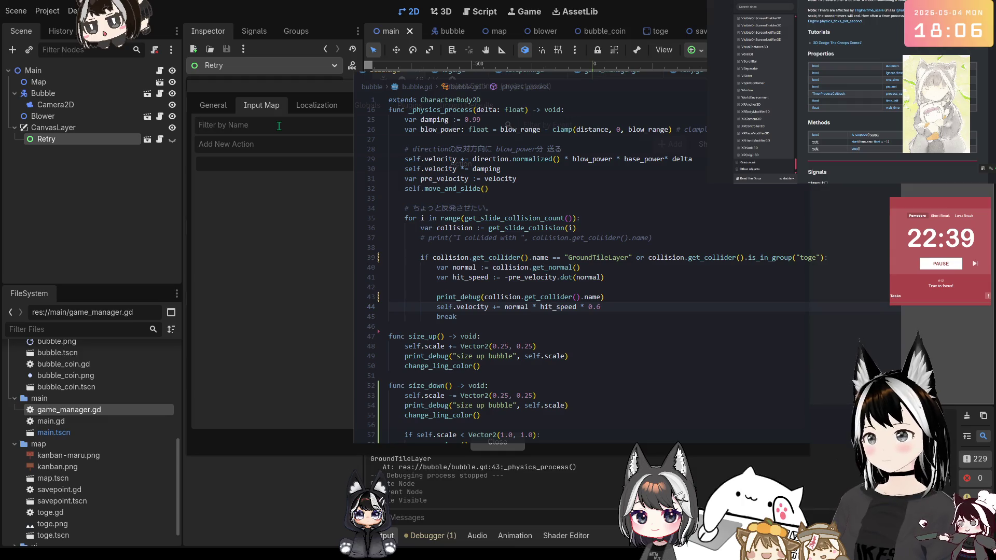
pyautogui.click(290, 141)
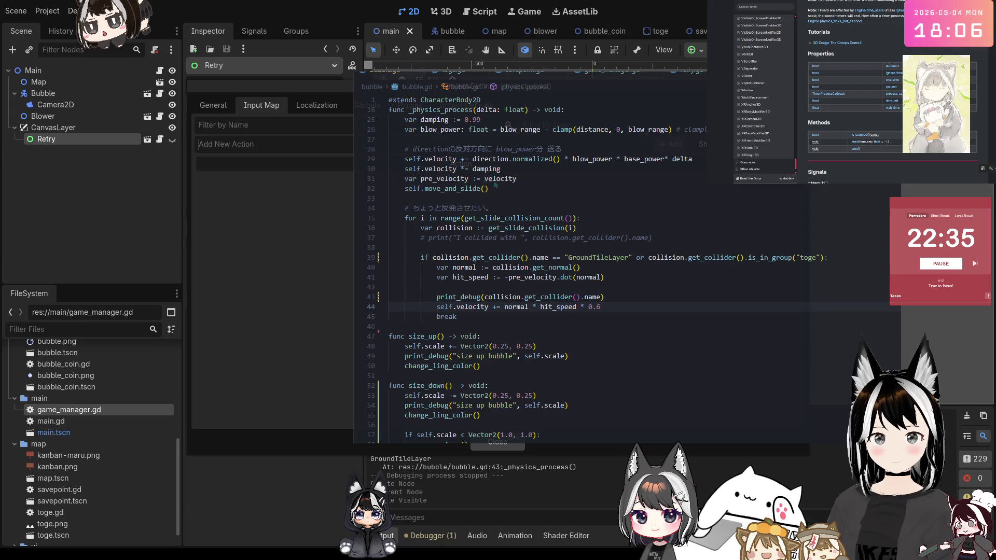
pyautogui.click(701, 144)
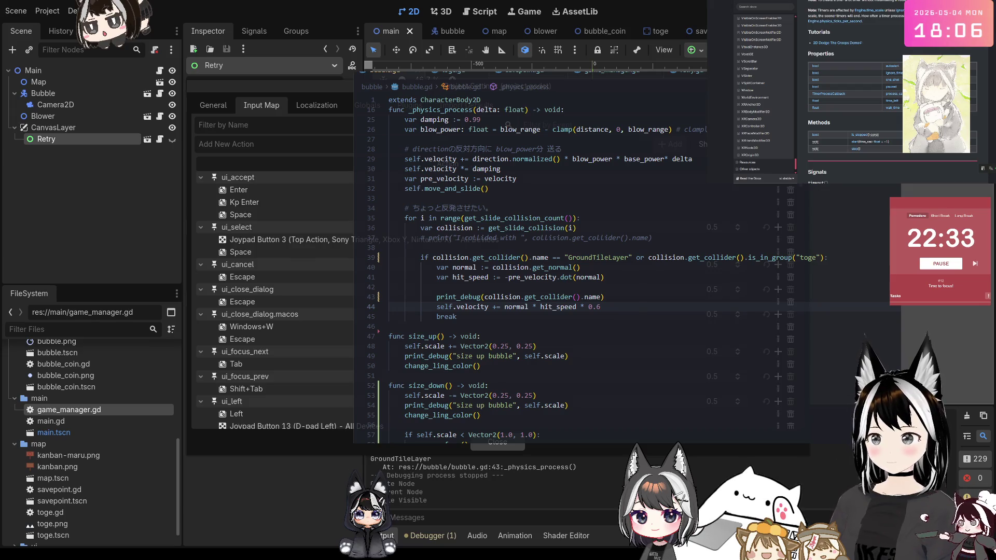
pyautogui.scroll(-5, 303, 282)
pyautogui.scroll(-5, 282, 279)
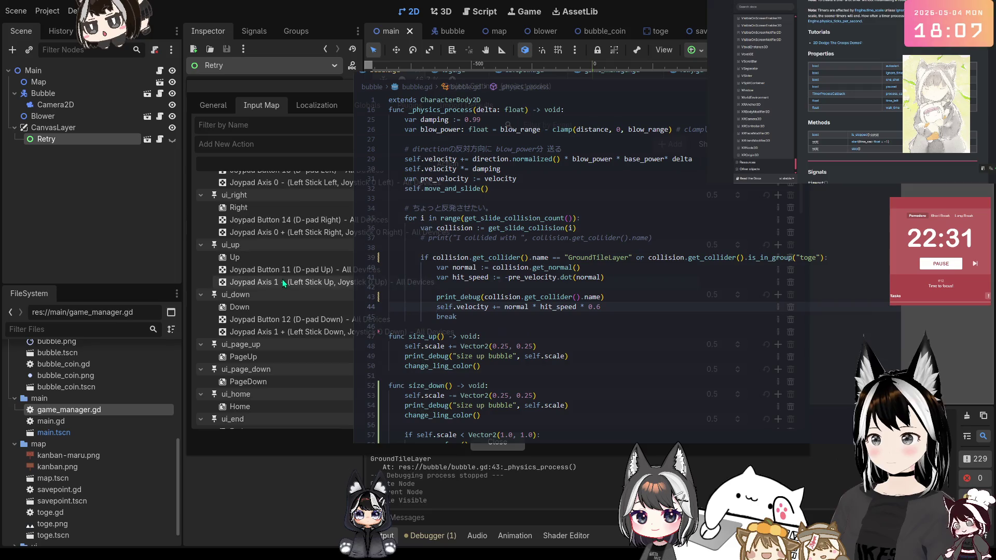
# - Filter the action list by 'esc' to look for an existing escape action
pyautogui.click(269, 124)
pyautogui.write('e')
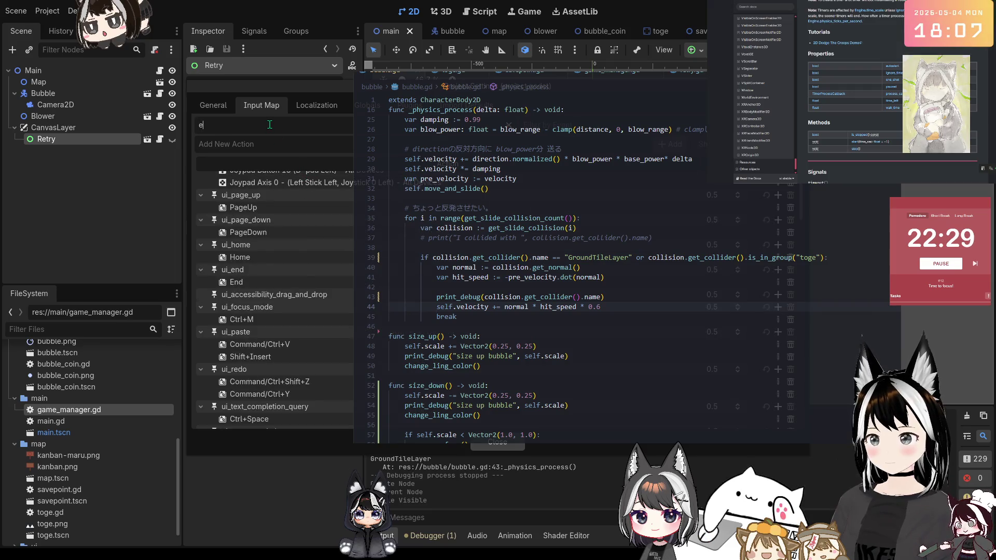
pyautogui.write('cs')
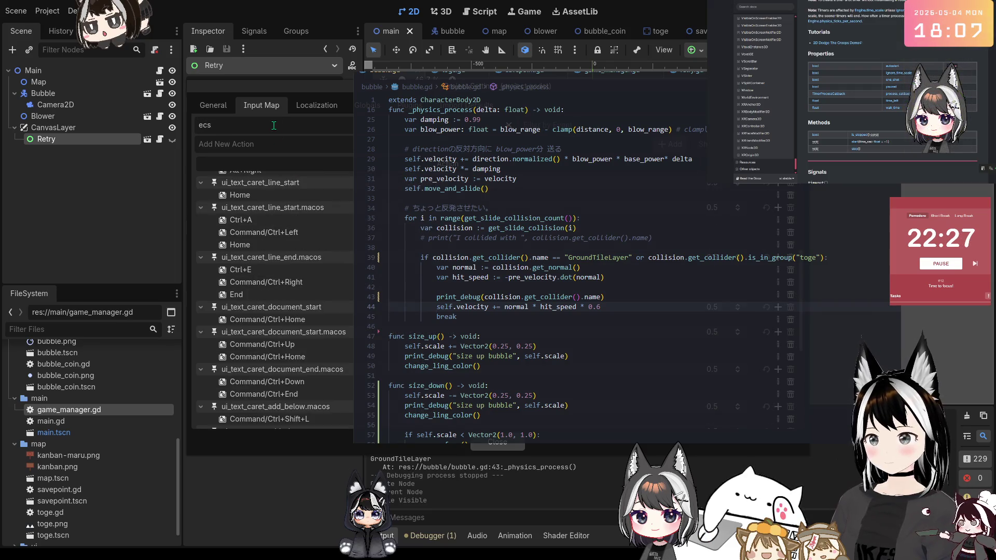
pyautogui.press('BackSpace')
pyautogui.press('BackSpace')
pyautogui.write('sc')
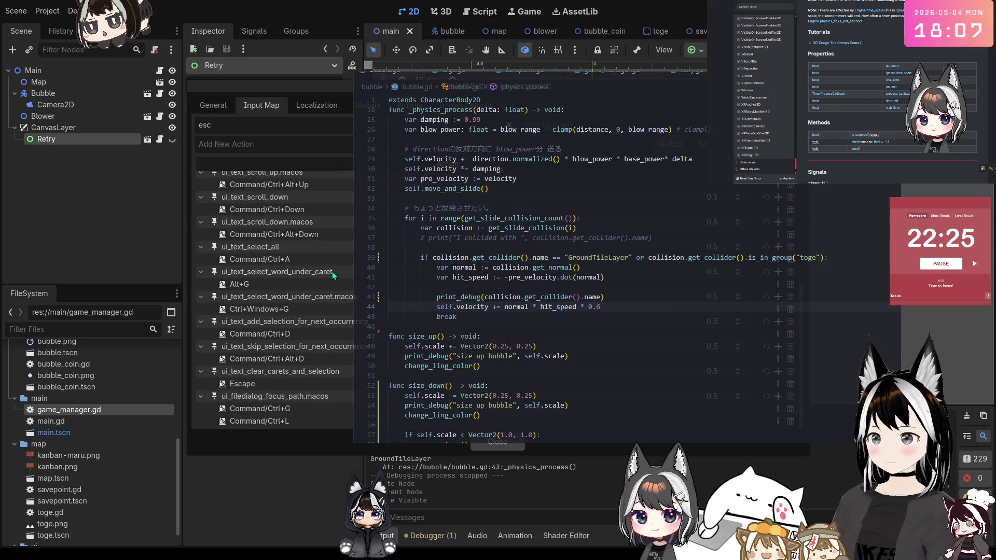
pyautogui.scroll(5, 332, 271)
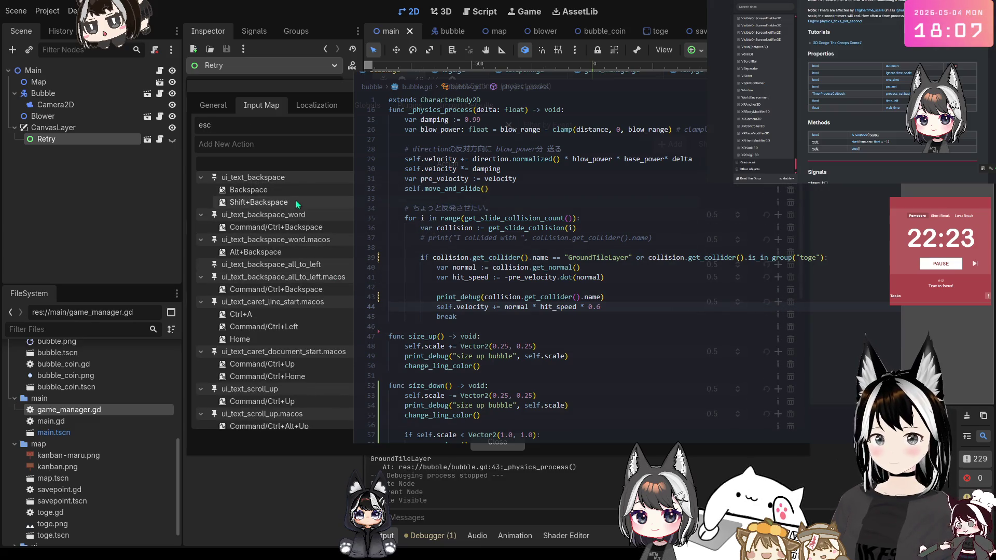
pyautogui.scroll(-5, 305, 329)
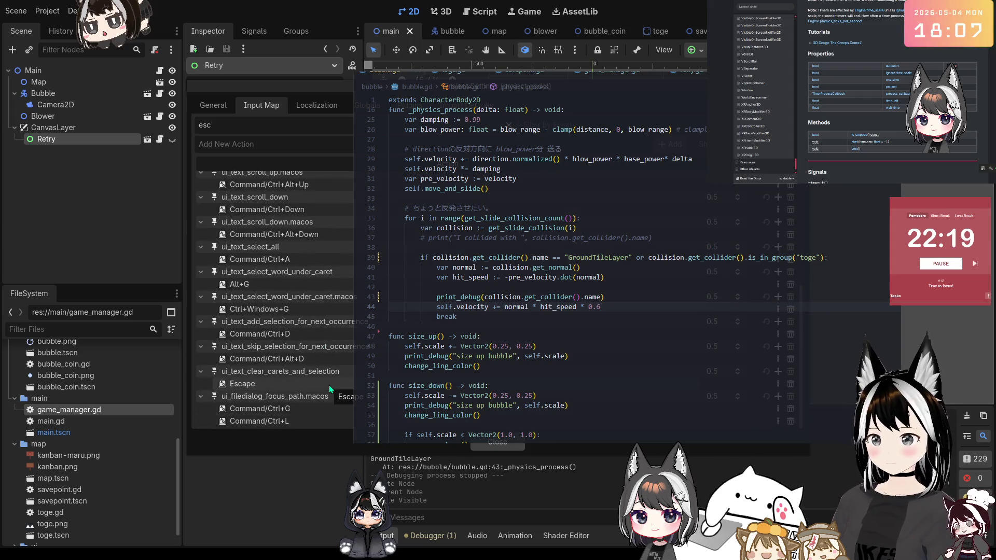
pyautogui.moveTo(341, 376); pyautogui.dragTo(344, 375)
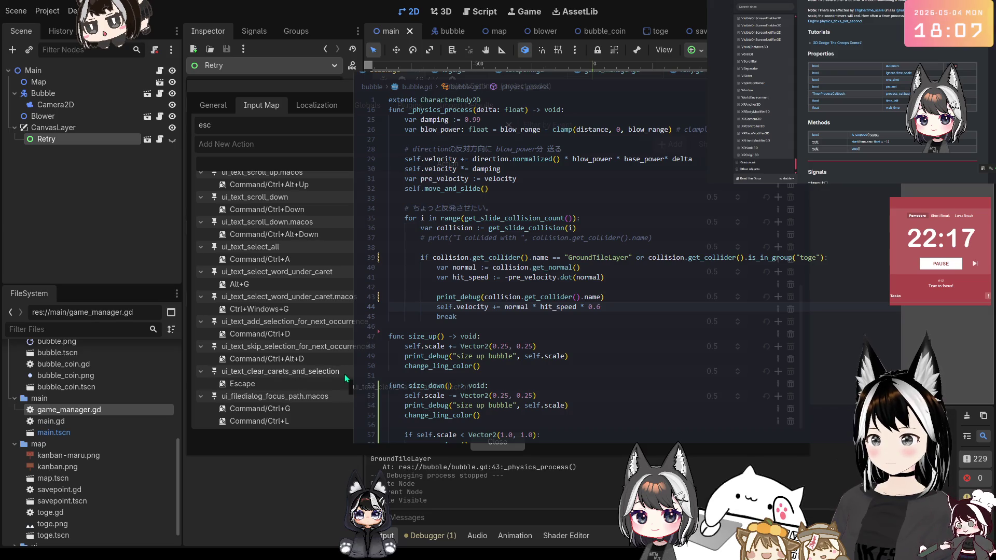
pyautogui.scroll(10, 344, 375)
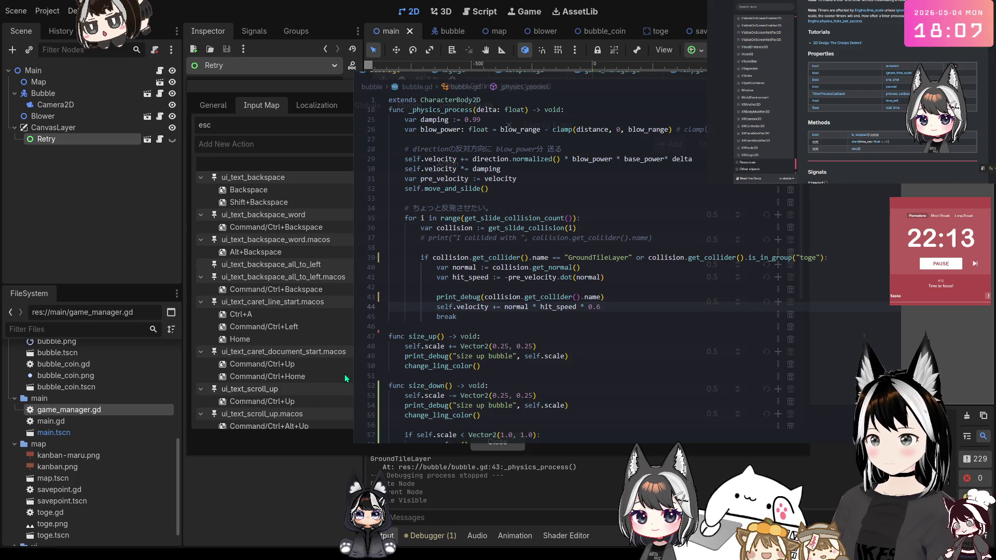
# - Clear the filter and add a new input action named pause
pyautogui.hotkey('ctrl', 'a')
pyautogui.press('BackSpace')
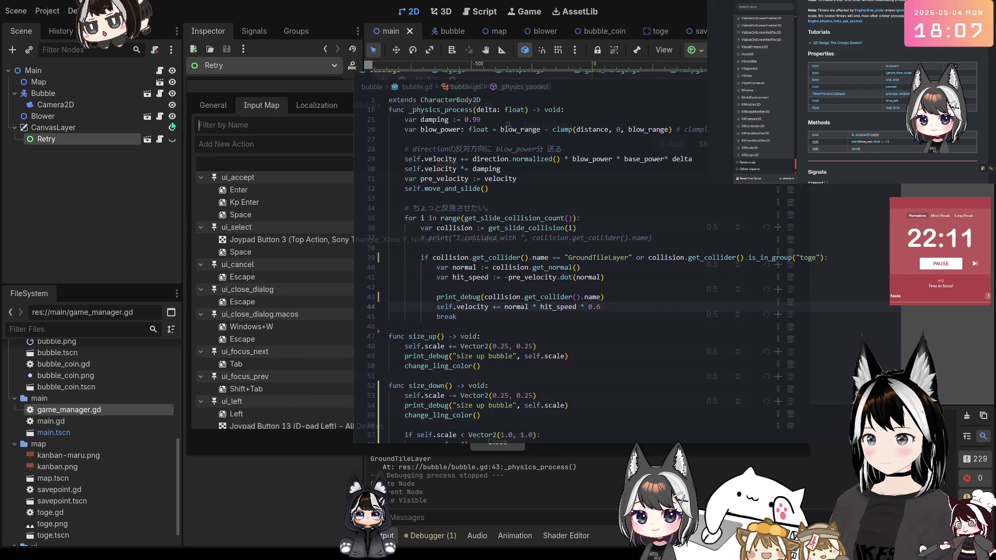
pyautogui.write('pau')
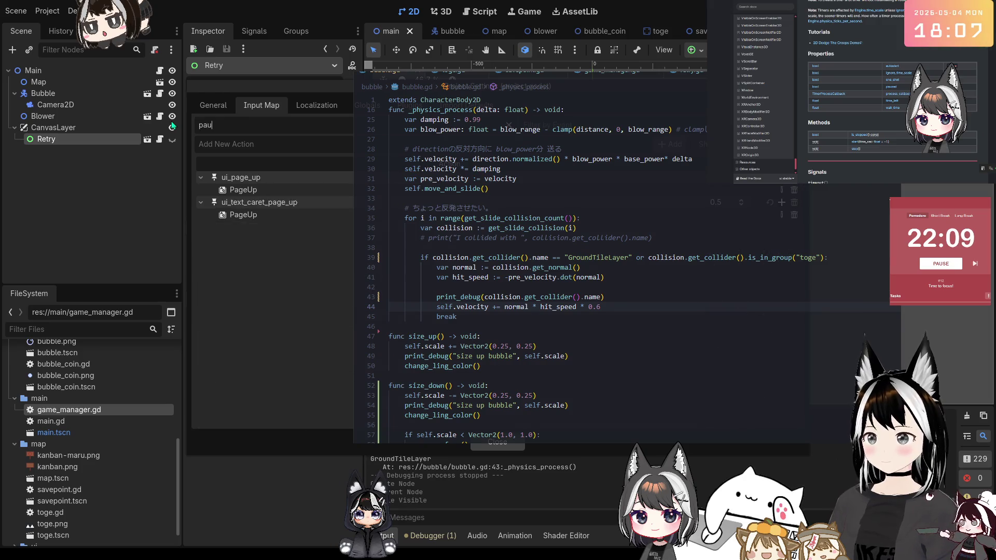
pyautogui.write('s')
pyautogui.press('BackSpace')
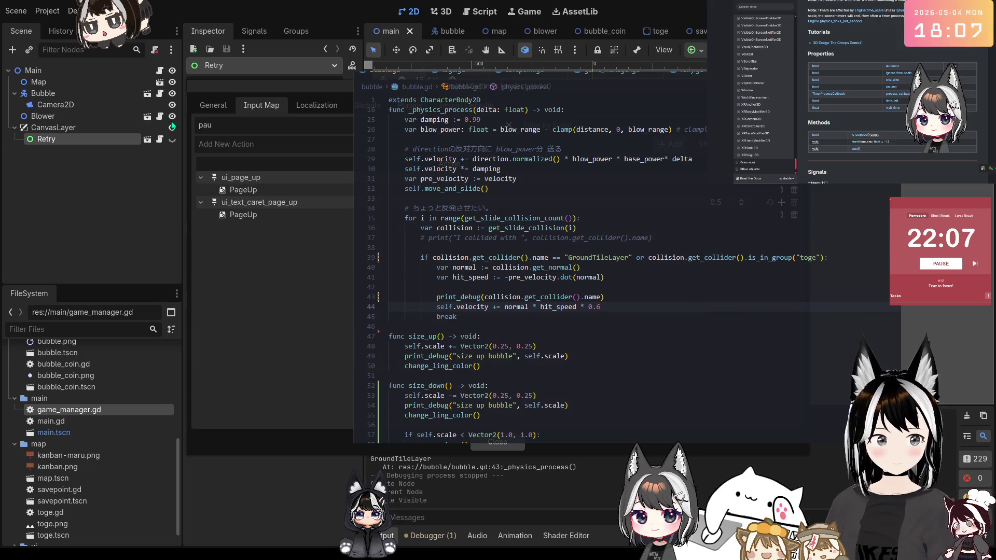
pyautogui.write('se')
pyautogui.press('BackSpace')
pyautogui.press('BackSpace')
pyautogui.press('BackSpace')
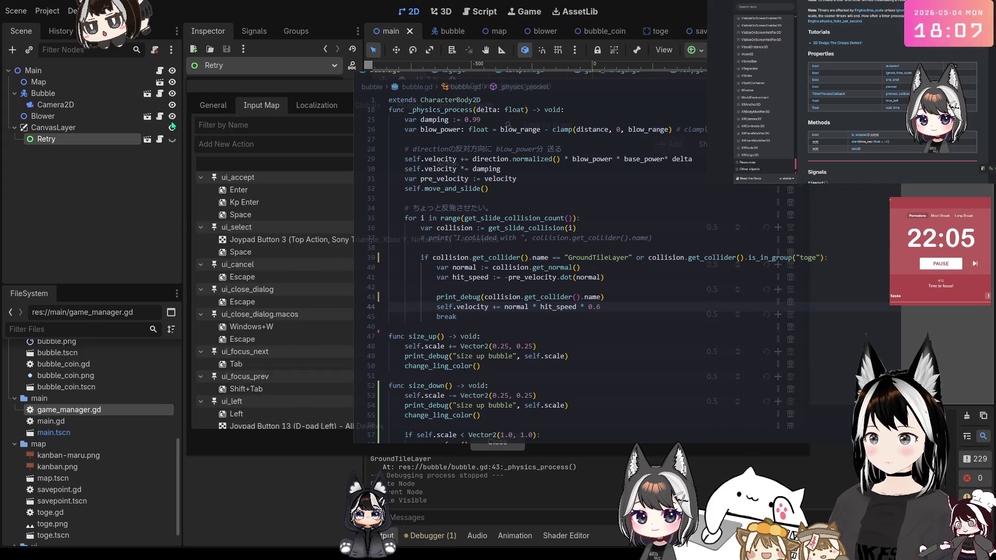
pyautogui.write('u')
pyautogui.press('BackSpace')
pyautogui.press('BackSpace')
pyautogui.press('BackSpace')
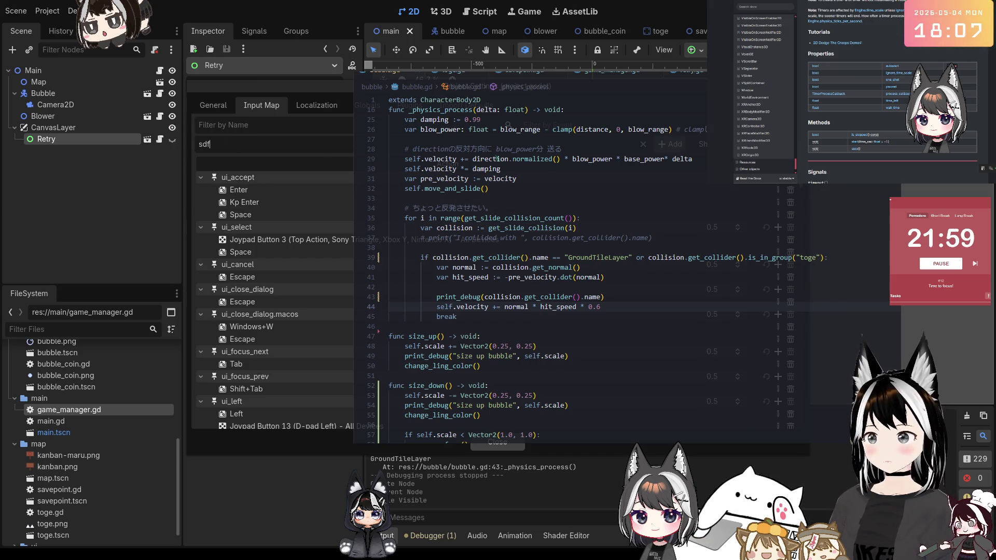
pyautogui.write('pause')
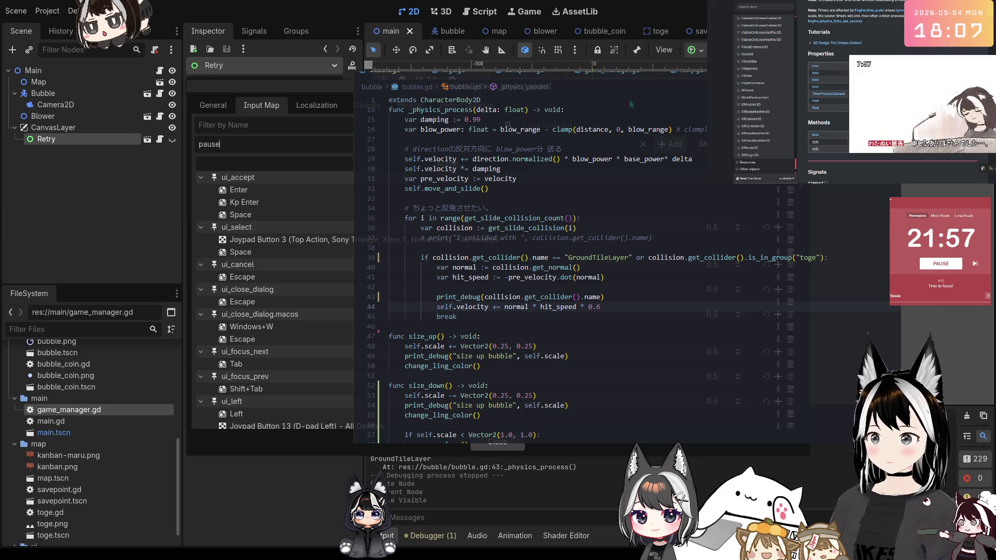
pyautogui.press('Return')
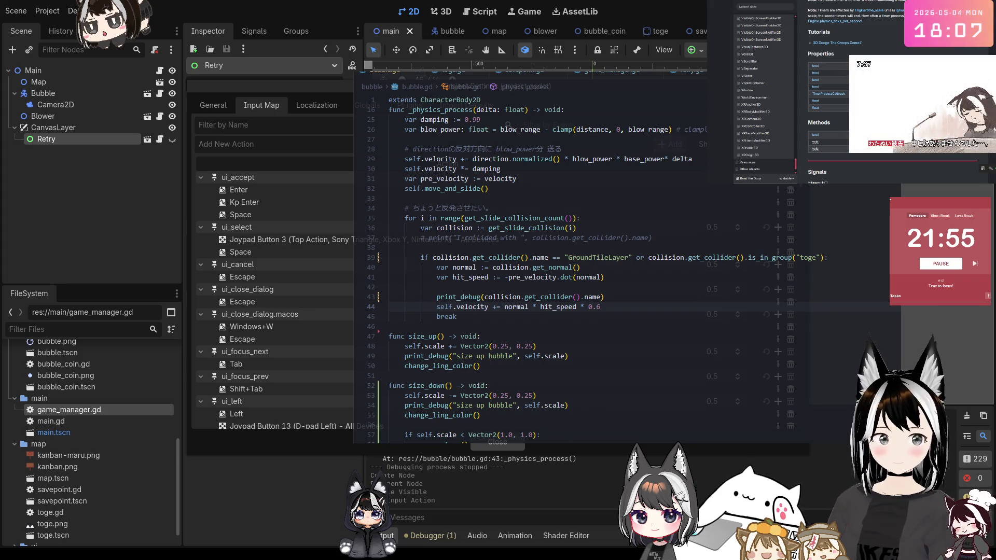
# - Hide the built-in actions so only the custom pause action is listed
pyautogui.click(702, 144)
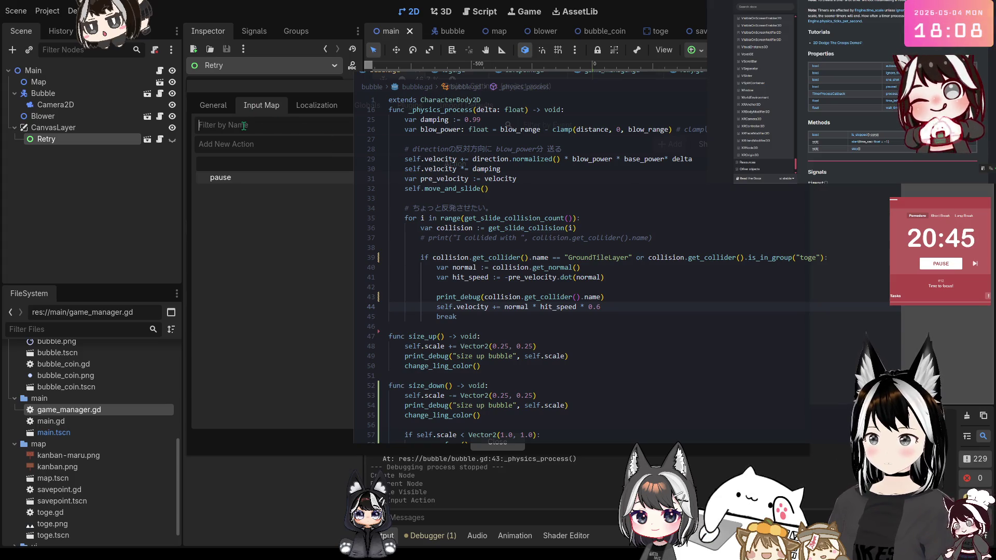
# - Bind the physical Escape key to the pause action and confirm the event
pyautogui.click(785, 178)
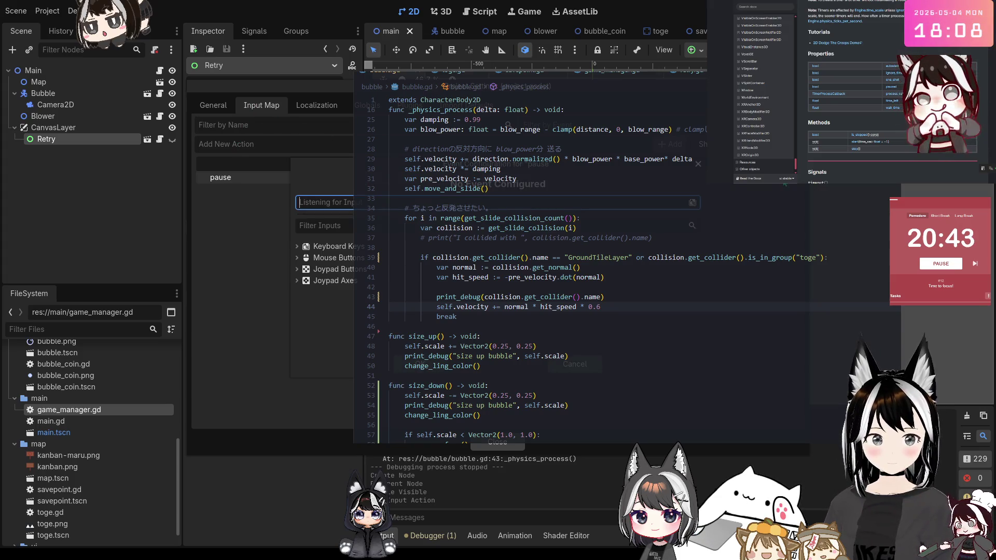
pyautogui.doubleClick(332, 258)
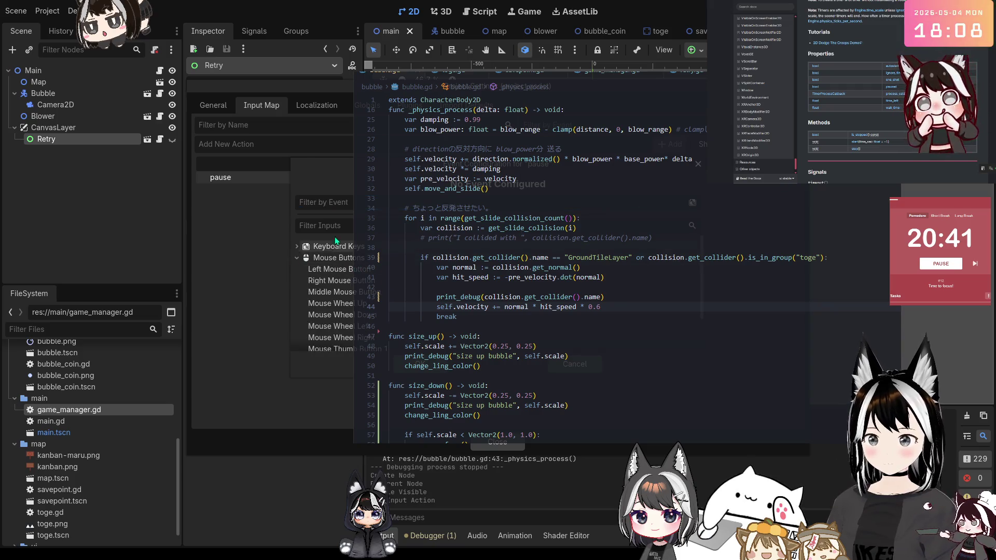
pyautogui.click(337, 202)
pyautogui.press('e')
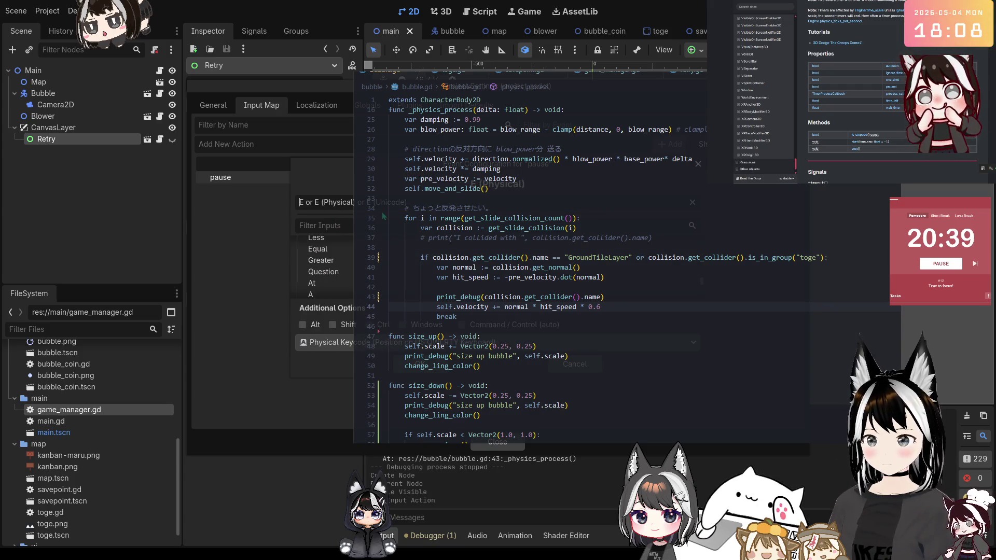
pyautogui.press('c')
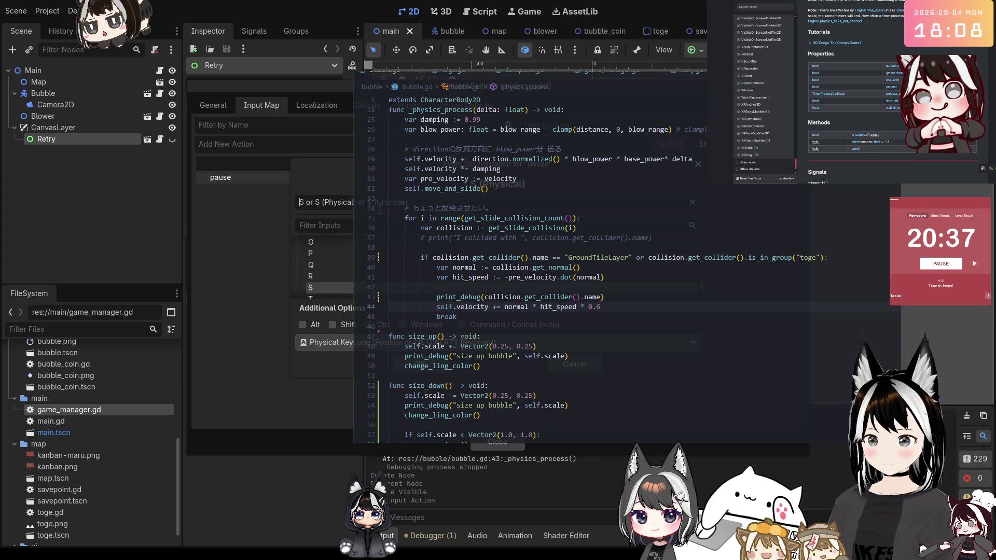
pyautogui.press('Escape')
pyautogui.scroll(1, 324, 267)
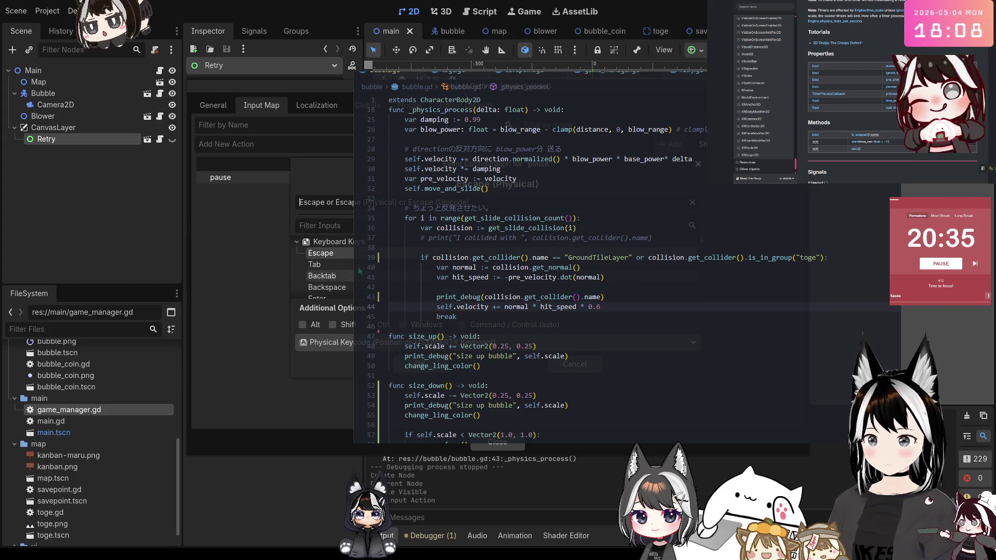
pyautogui.click(402, 365)
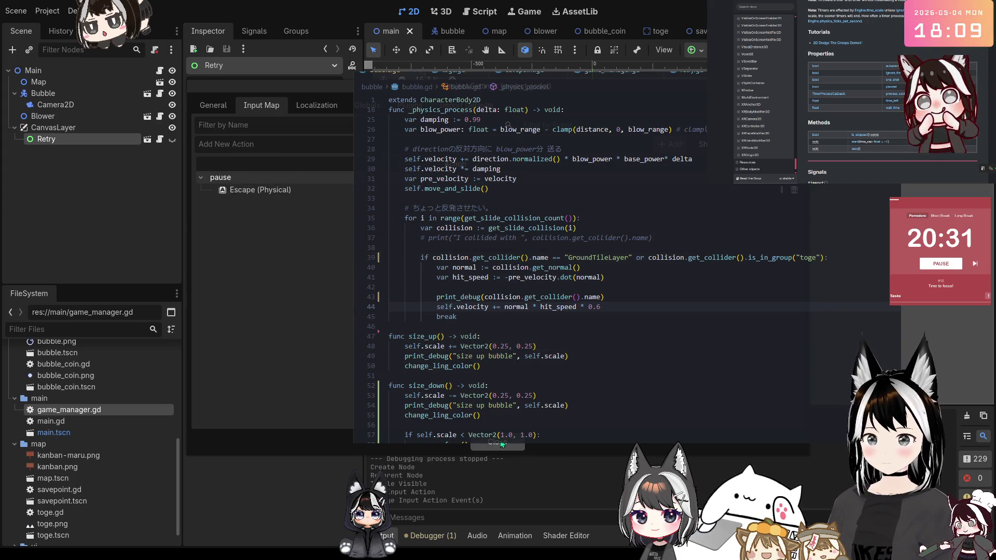
# - Close Project Settings and run the game with F5
pyautogui.click(502, 444)
pyautogui.click(139, 202)
pyautogui.press('F5')
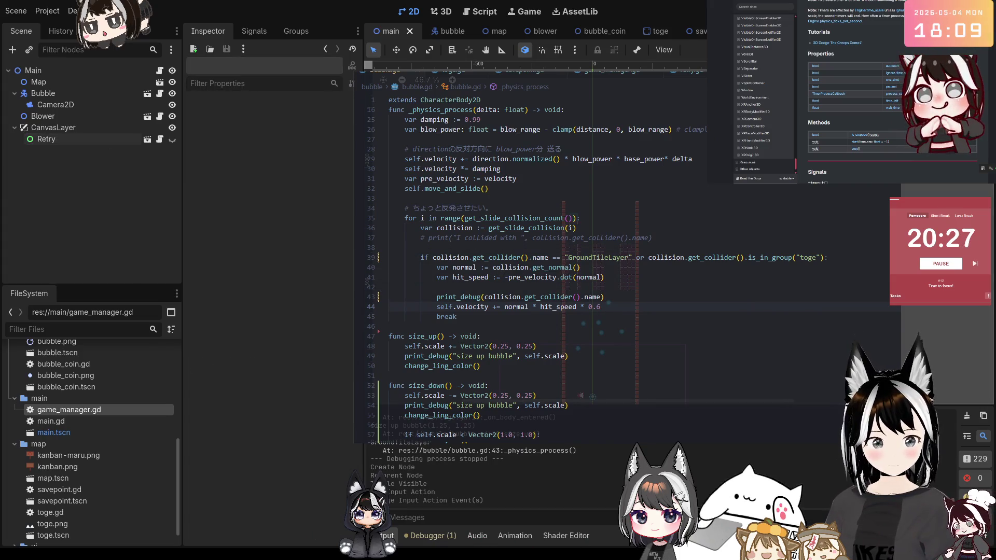
pyautogui.doubleClick(594, 307)
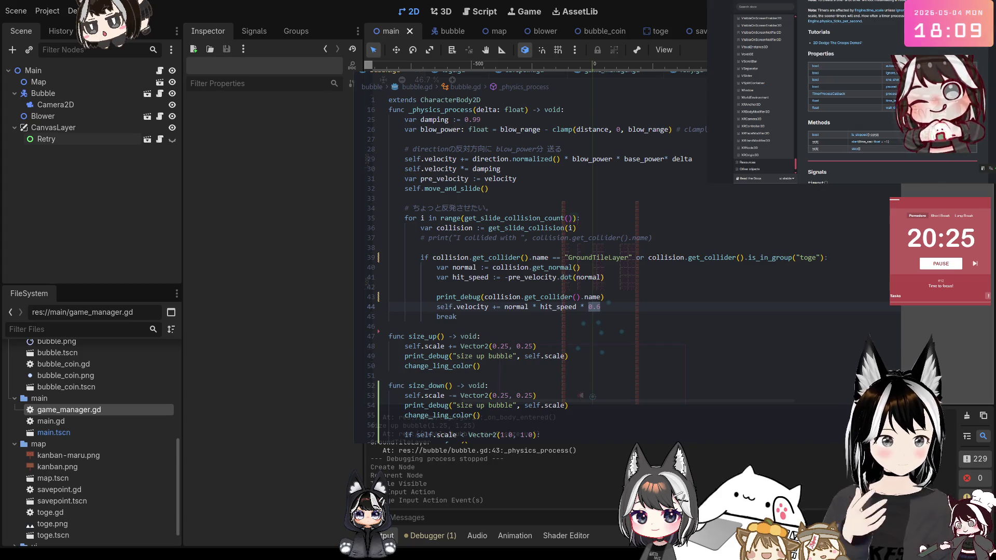
pyautogui.press('Right')
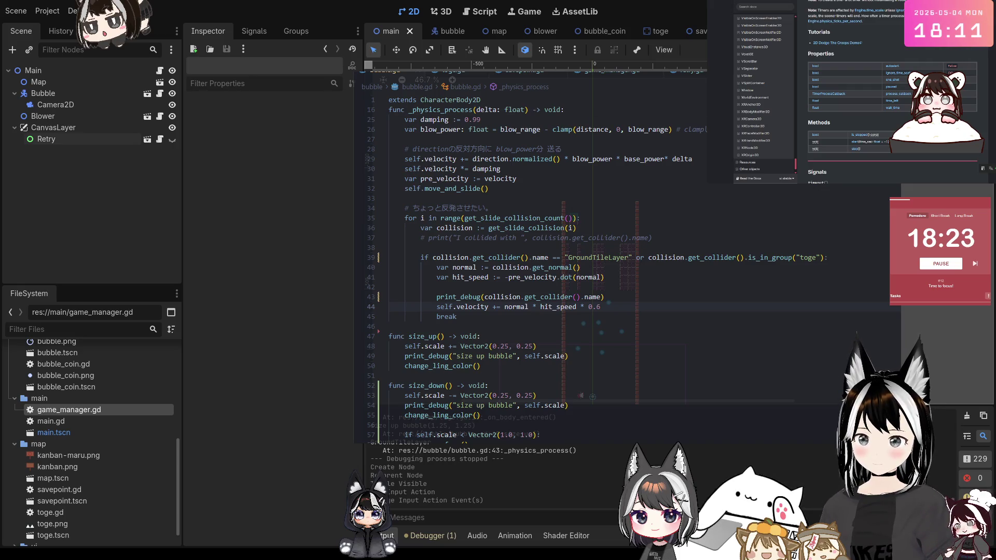
# - Browse the size_up and size_down functions in bubble.gd, then switch to main.gd
pyautogui.click(629, 402)
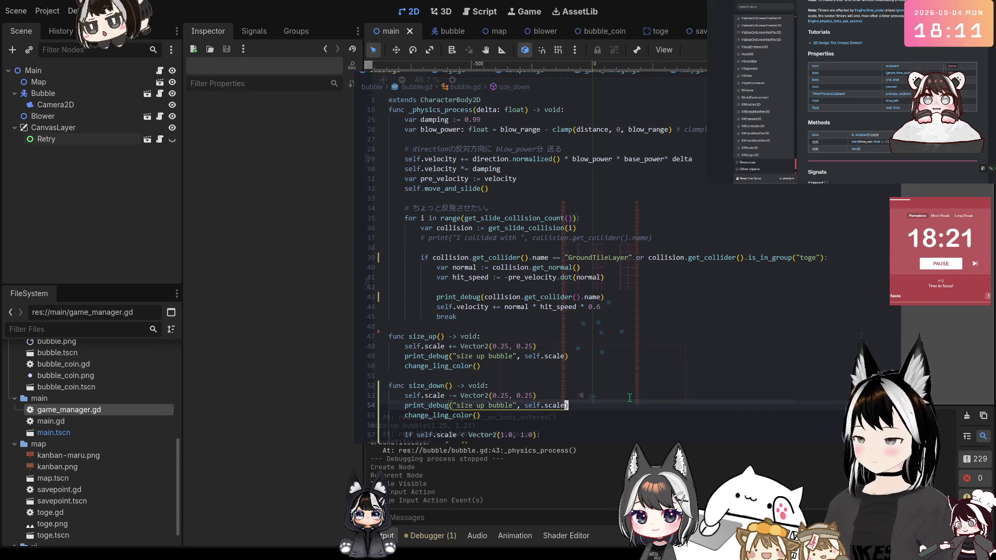
pyautogui.press('Up')
pyautogui.press('Up')
pyautogui.press('Up')
pyautogui.press('Left')
pyautogui.hotkey('ctrl', 'shift', 'Left')
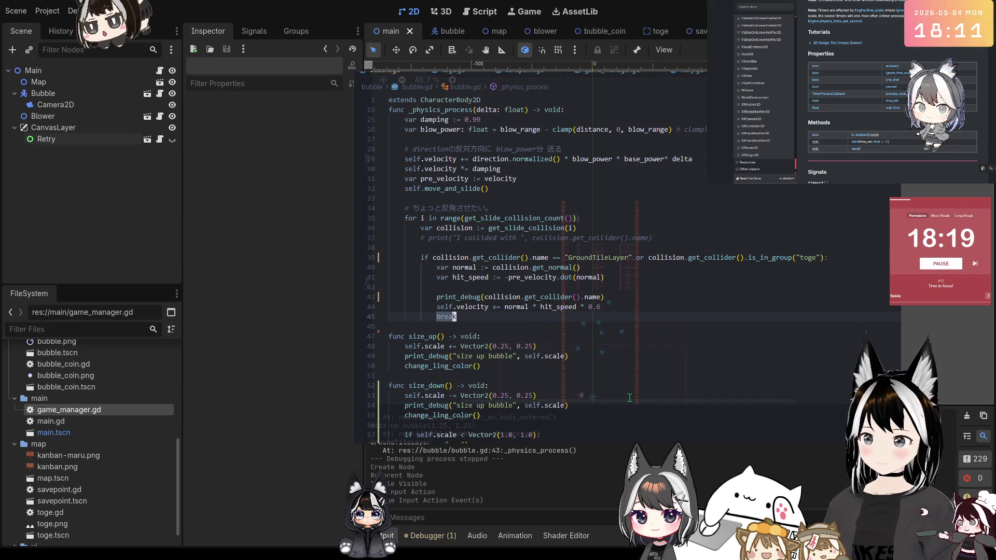
pyautogui.press('Down')
pyautogui.press('Down')
pyautogui.press('Down')
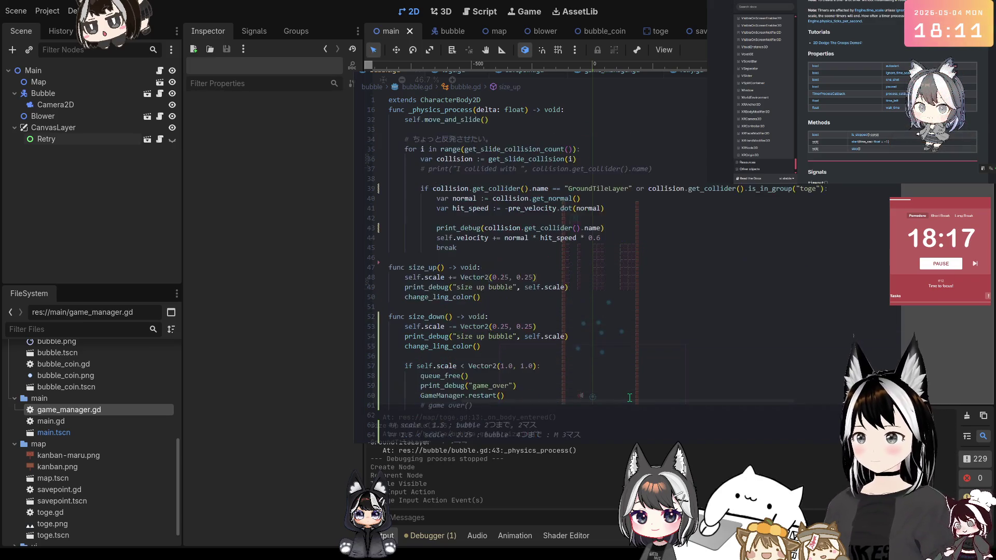
pyautogui.scroll(5, 630, 398)
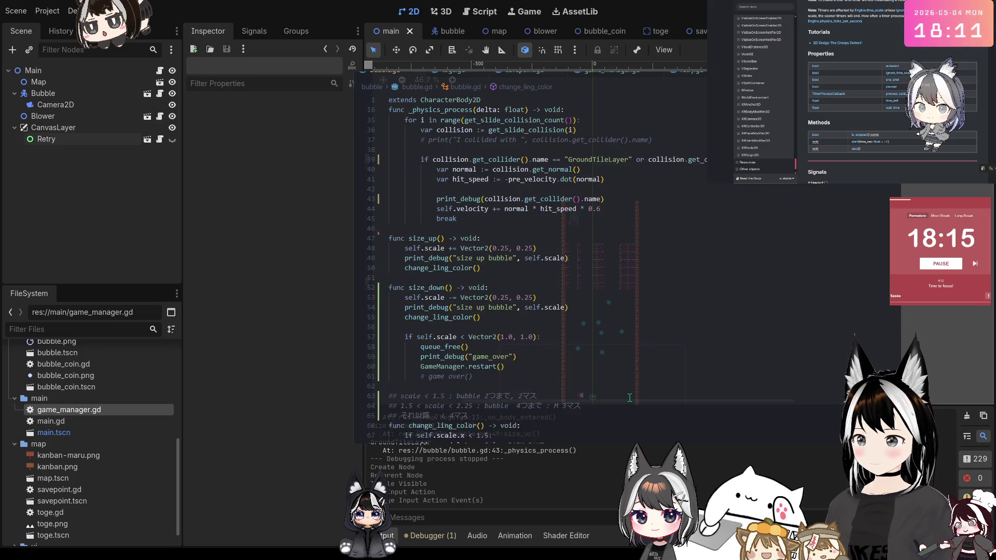
pyautogui.press('Up')
pyautogui.press('Up')
pyautogui.press('Up')
pyautogui.press('Up')
pyautogui.press('Up')
pyautogui.press('Up')
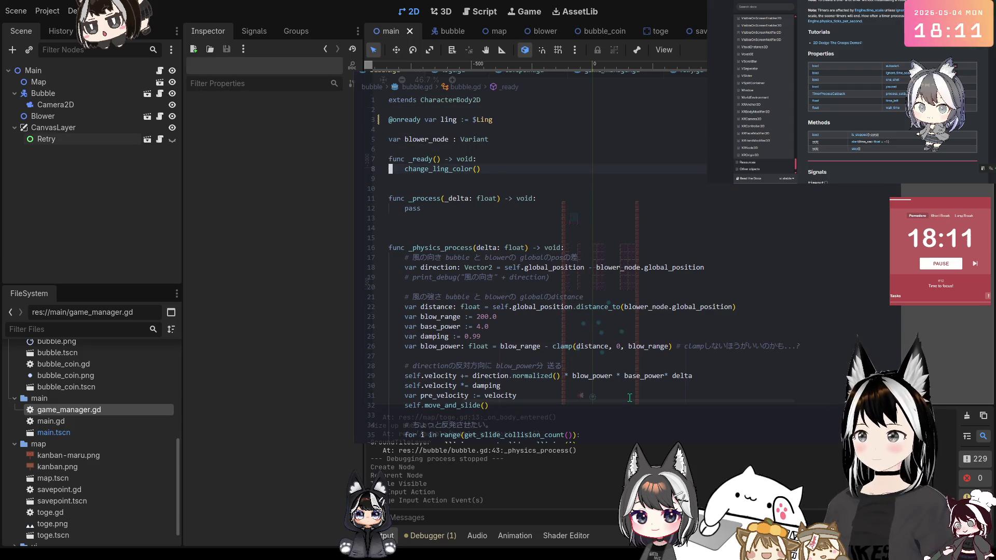
pyautogui.hotkey('alt', 'Left')
pyautogui.press('Down')
pyautogui.press('Down')
pyautogui.press('Down')
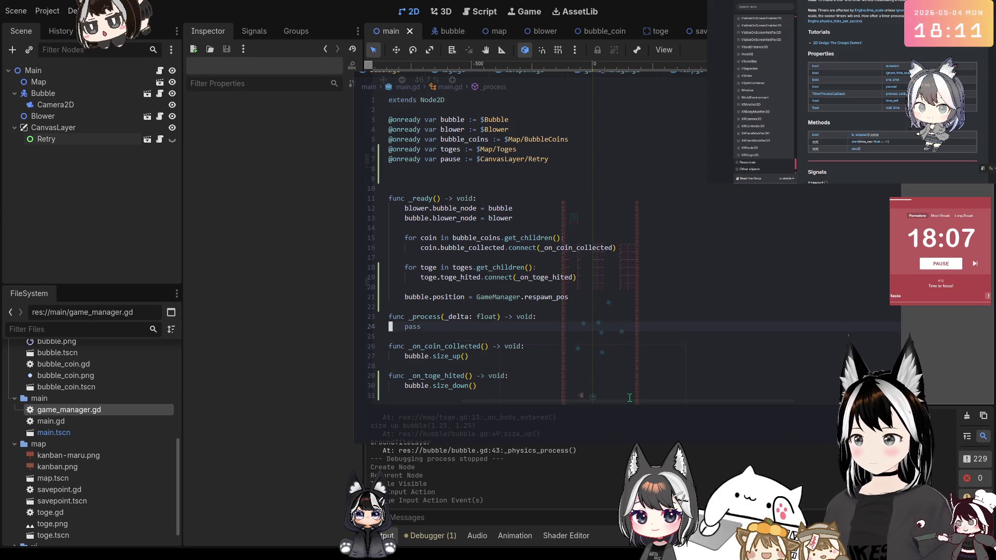
# - Below _process, insert an _unhandled_input function declaration from autocomplete
pyautogui.hotkey('shift', 'End')
pyautogui.press('Delete')
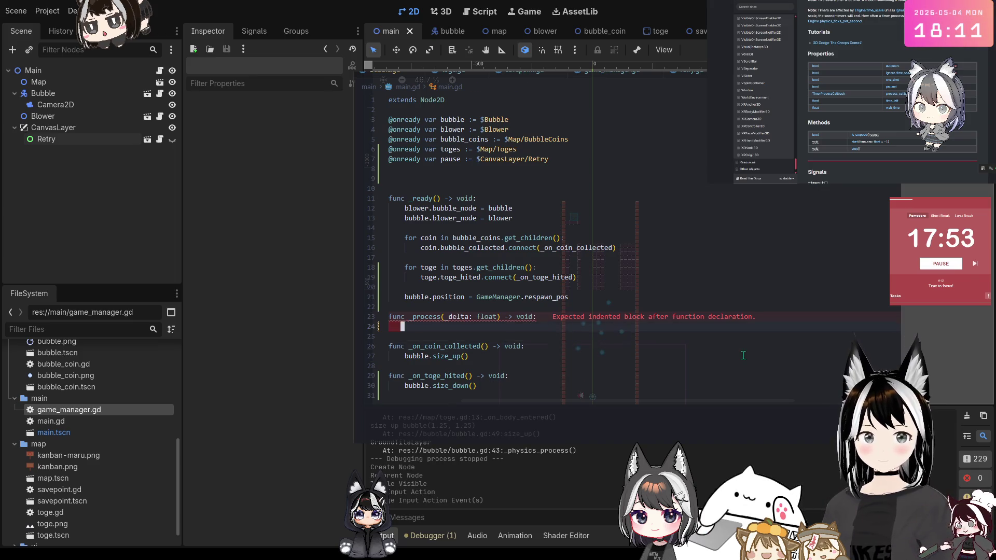
pyautogui.hotkey('ctrl', 'z')
pyautogui.hotkey('ctrl', 'z')
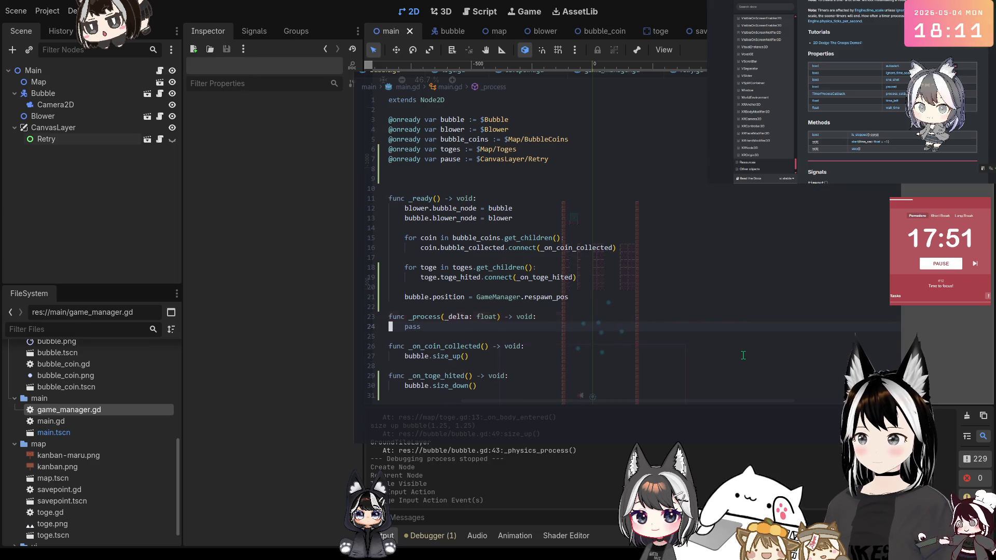
pyautogui.press('Down')
pyautogui.press('Return')
pyautogui.press('Return')
pyautogui.press('Up')
pyautogui.write('func ')
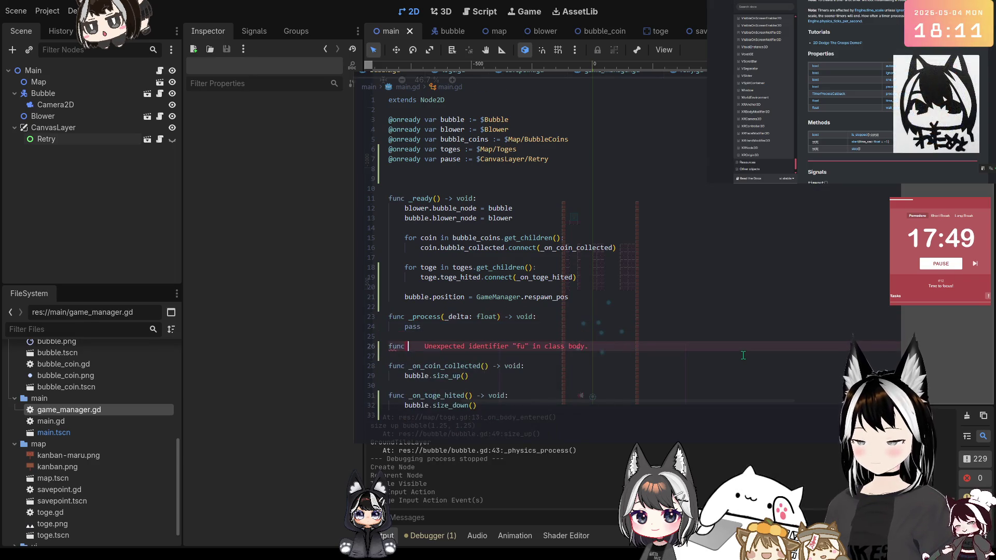
pyautogui.write('_')
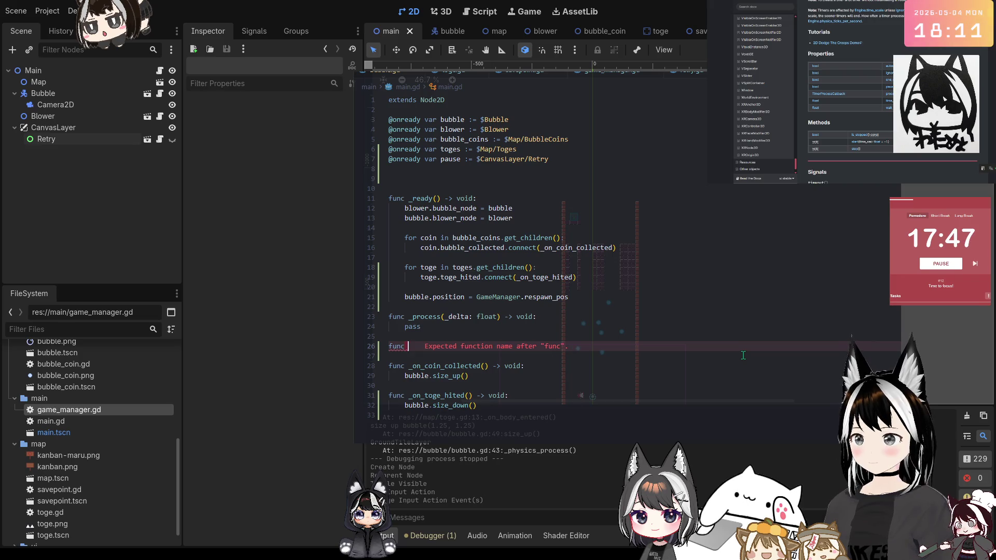
pyautogui.hotkey('ctrl', 'space')
pyautogui.write('un')
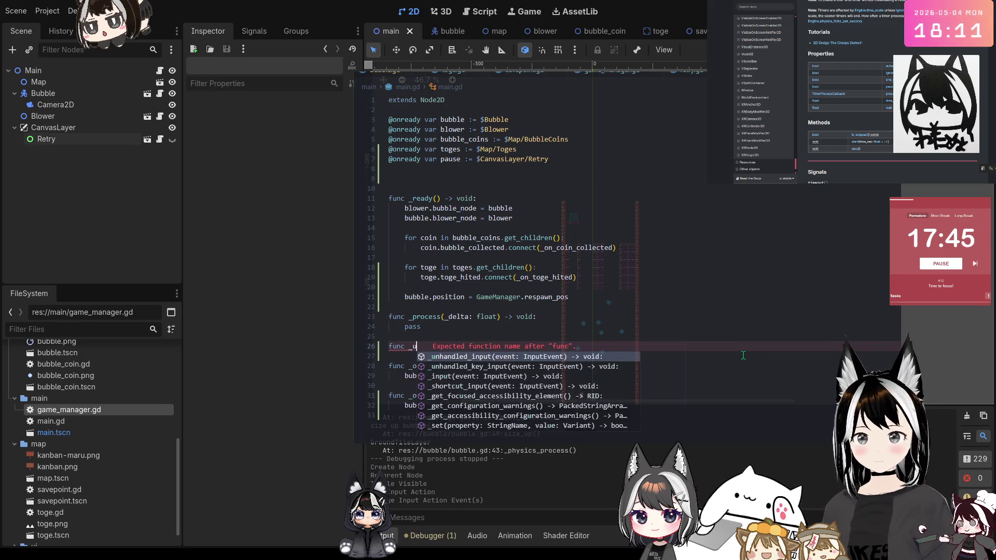
pyautogui.press('Return')
pyautogui.press('Return')
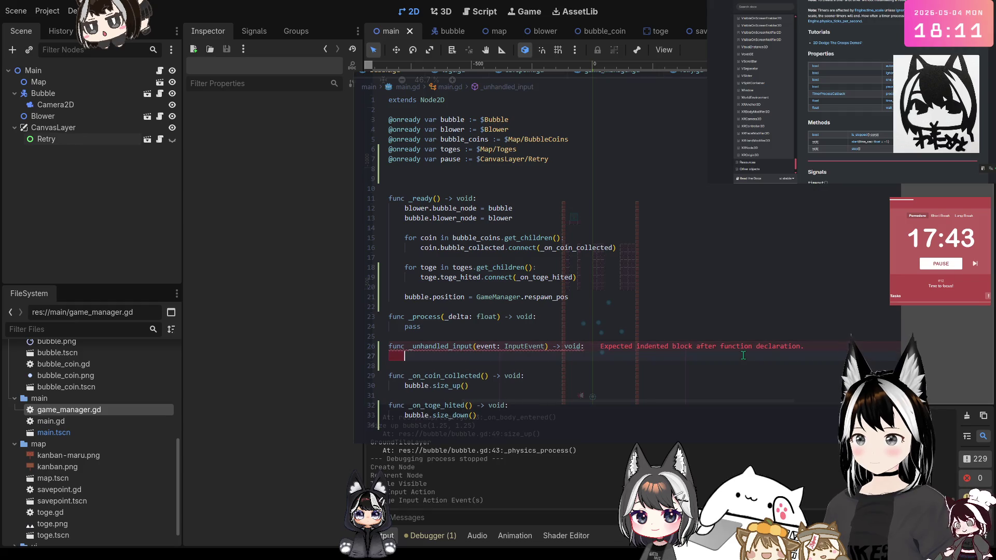
# - Write if event.is_action_pressed("pause"): and begin its indented body
pyautogui.write('if event.')
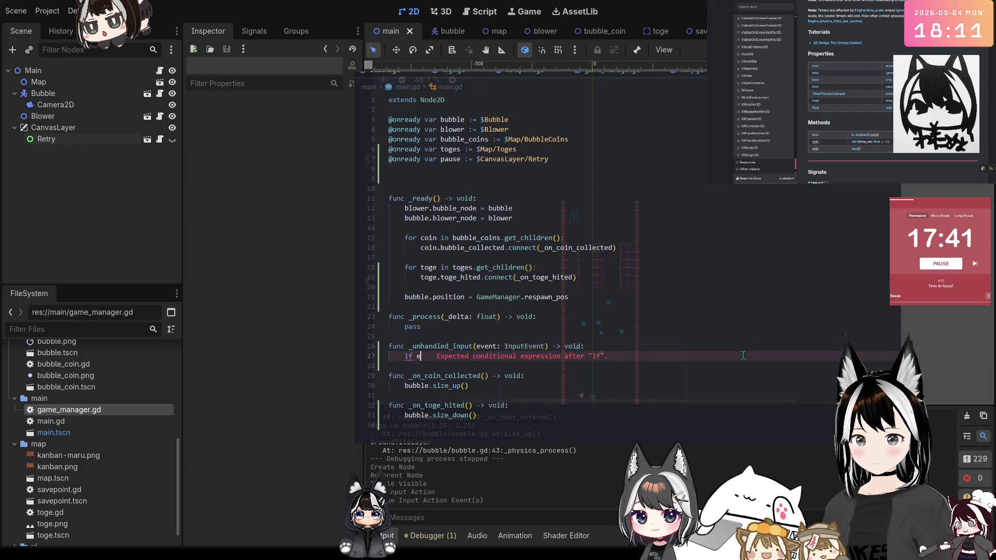
pyautogui.write('is')
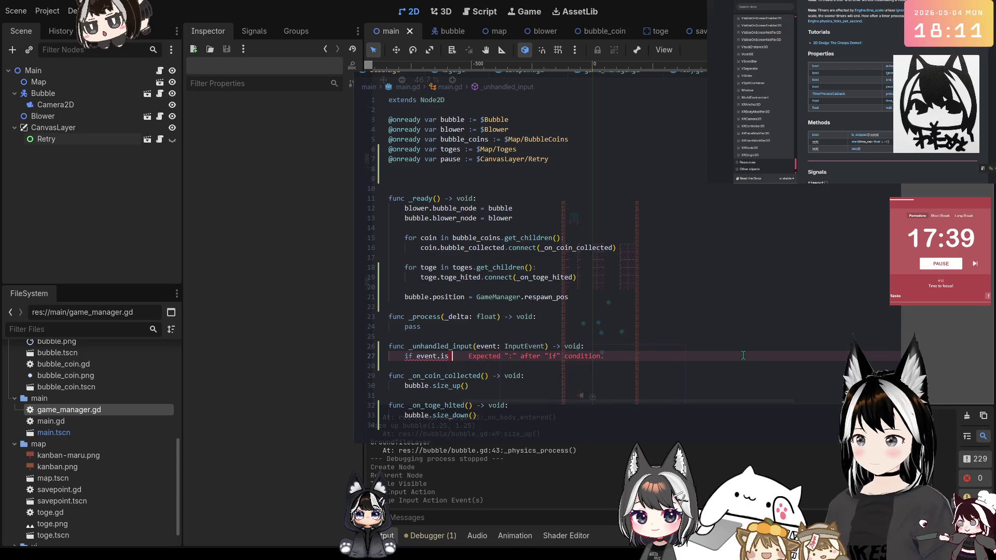
pyautogui.write('_action')
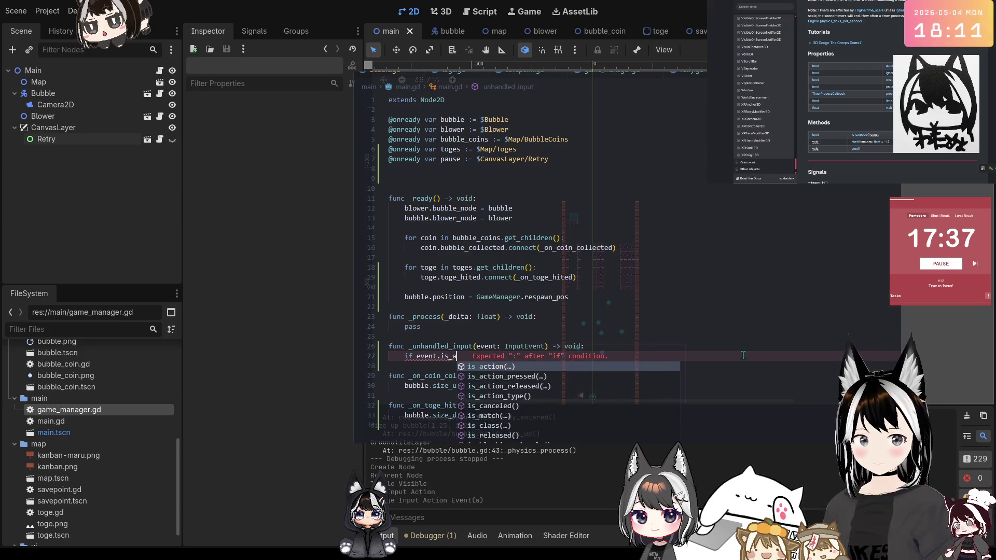
pyautogui.press('BackSpace')
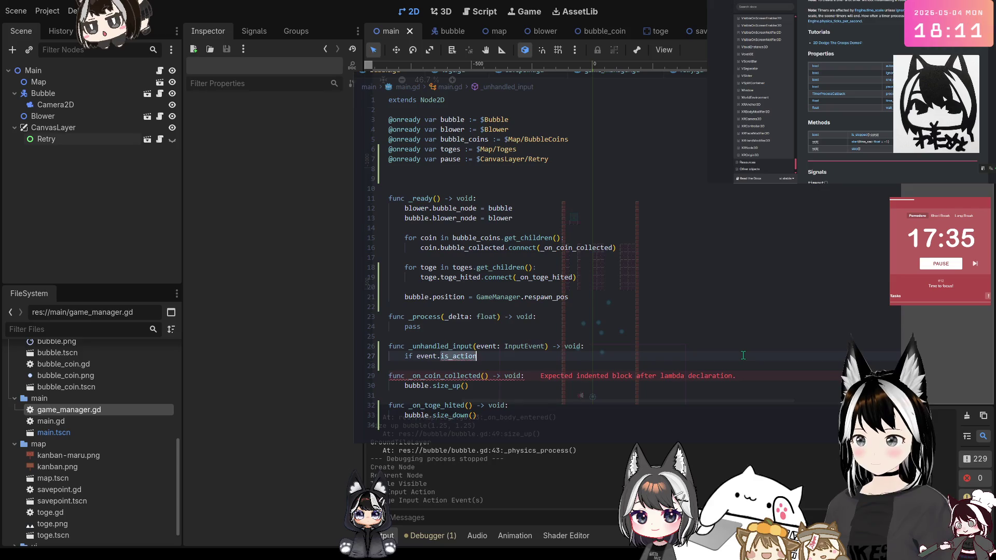
pyautogui.write('_pressed')
pyautogui.press('BackSpace')
pyautogui.write('(')
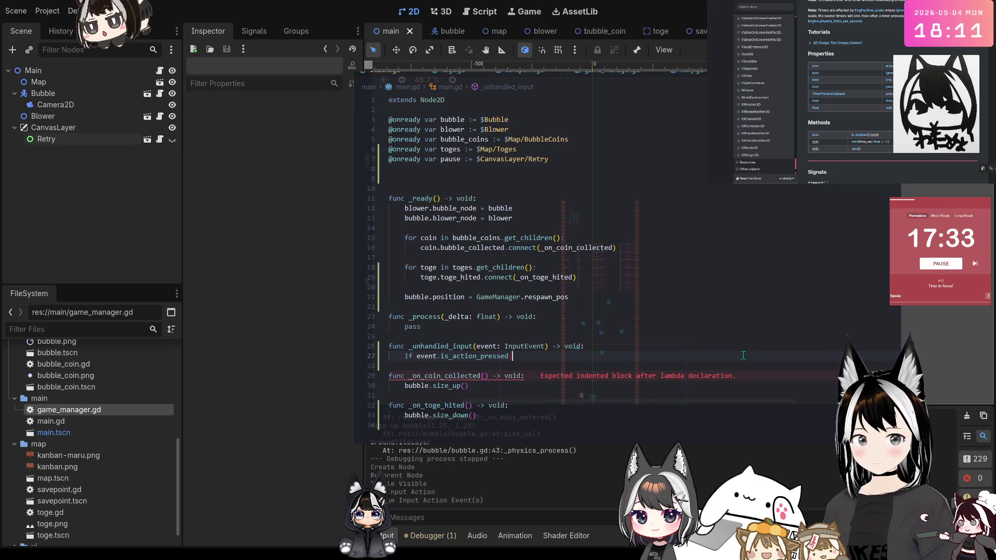
pyautogui.press('BackSpace')
pyautogui.write('("pa')
pyautogui.press('Return')
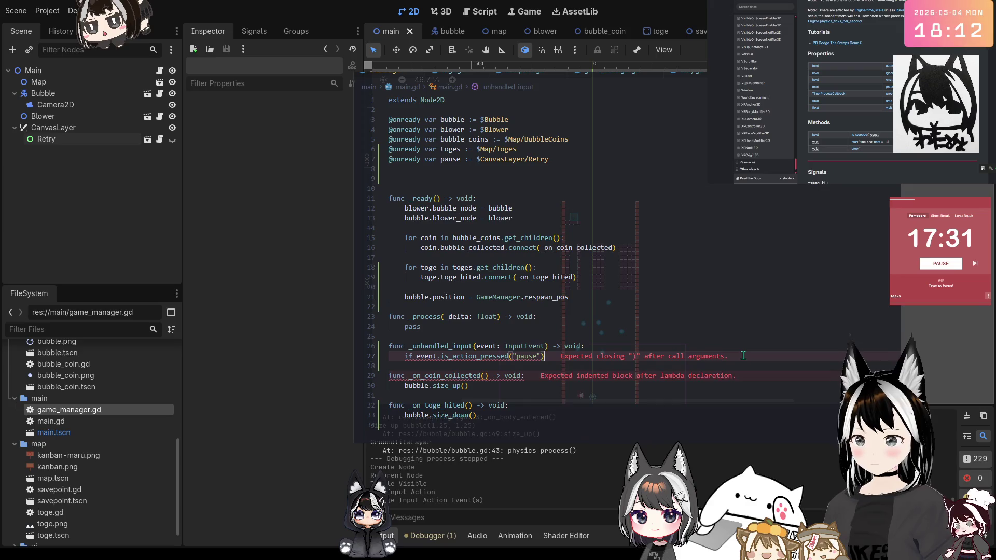
pyautogui.write(':')
pyautogui.press('Return')
# - Write get_tree().paused = !get_tree().paused under the pause check, then add a new line
pyautogui.write('get')
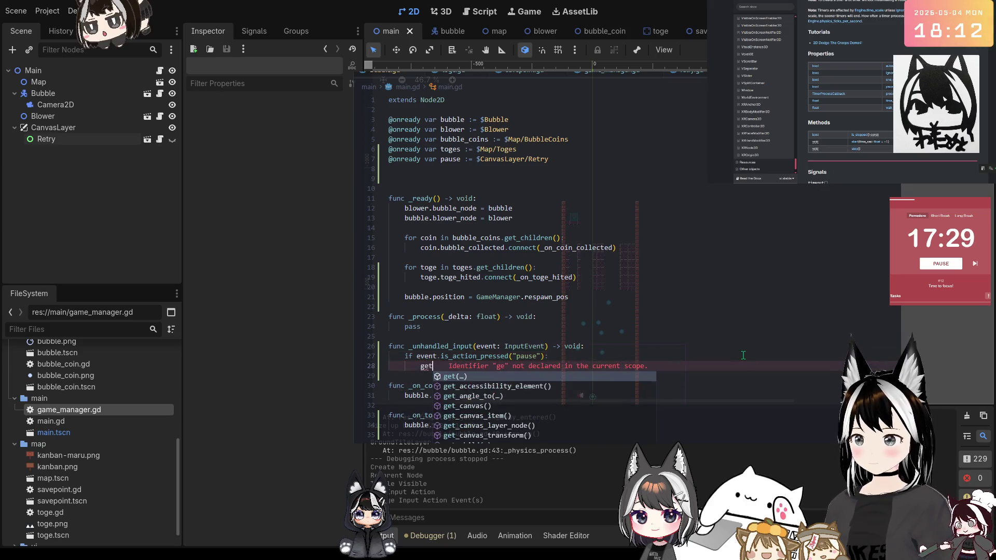
pyautogui.write('_')
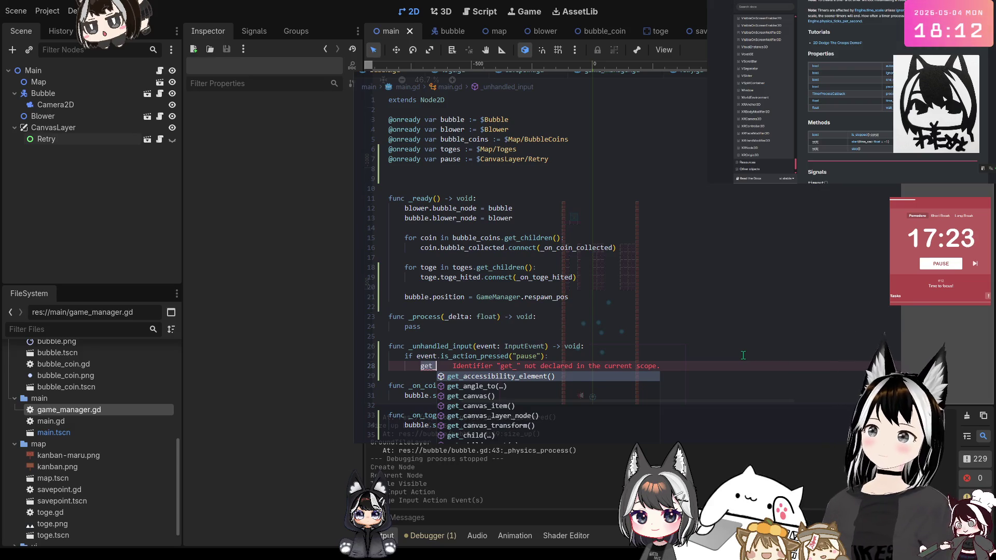
pyautogui.write('tree()')
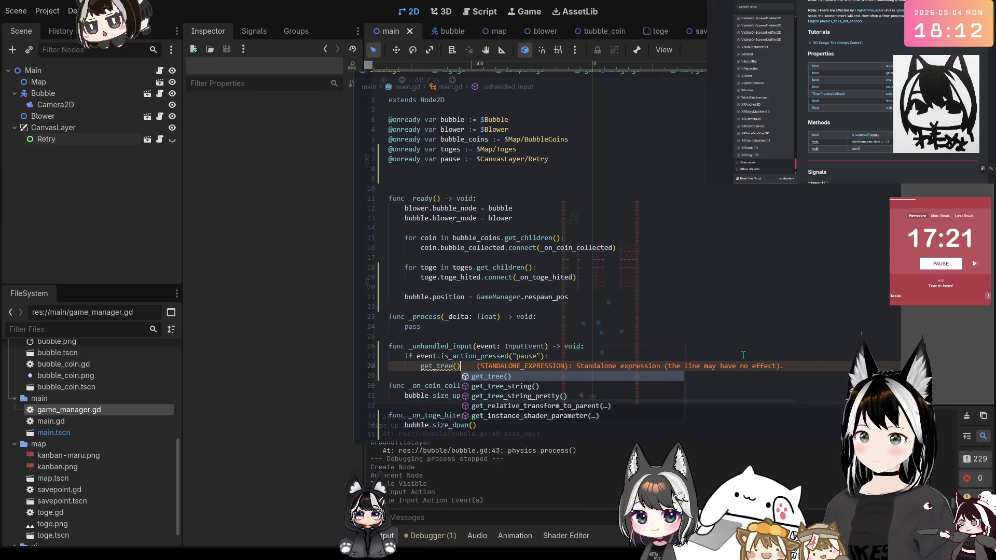
pyautogui.write('.')
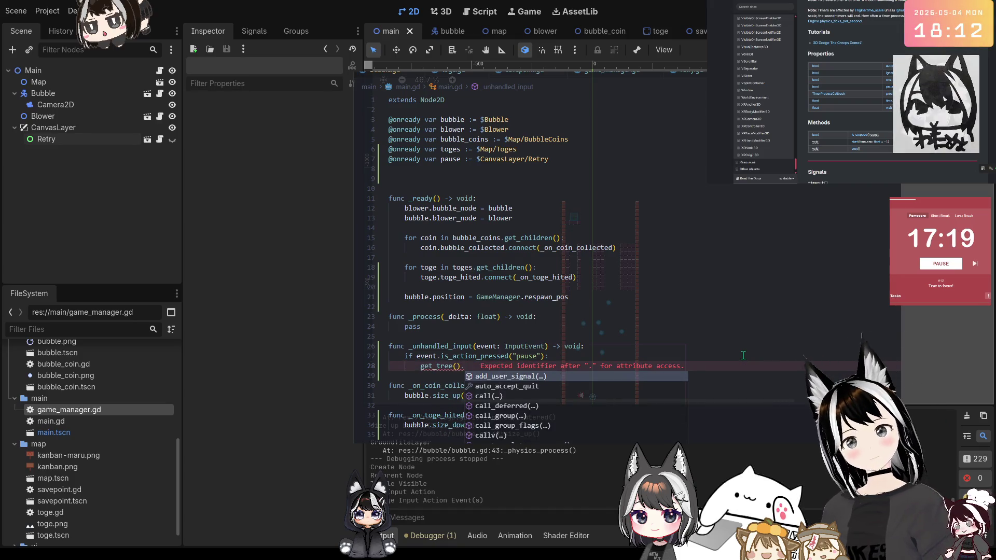
pyautogui.write('paused')
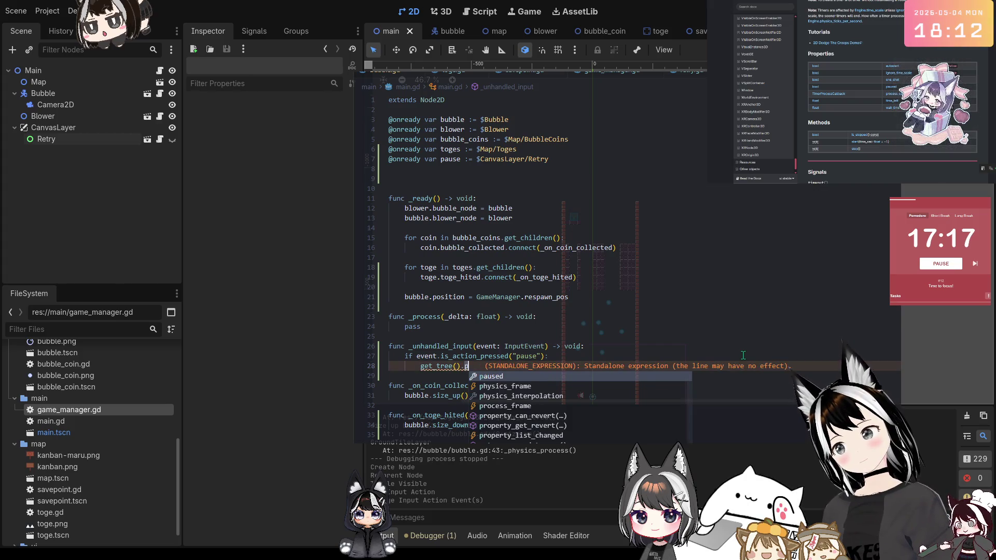
pyautogui.write(' = !get')
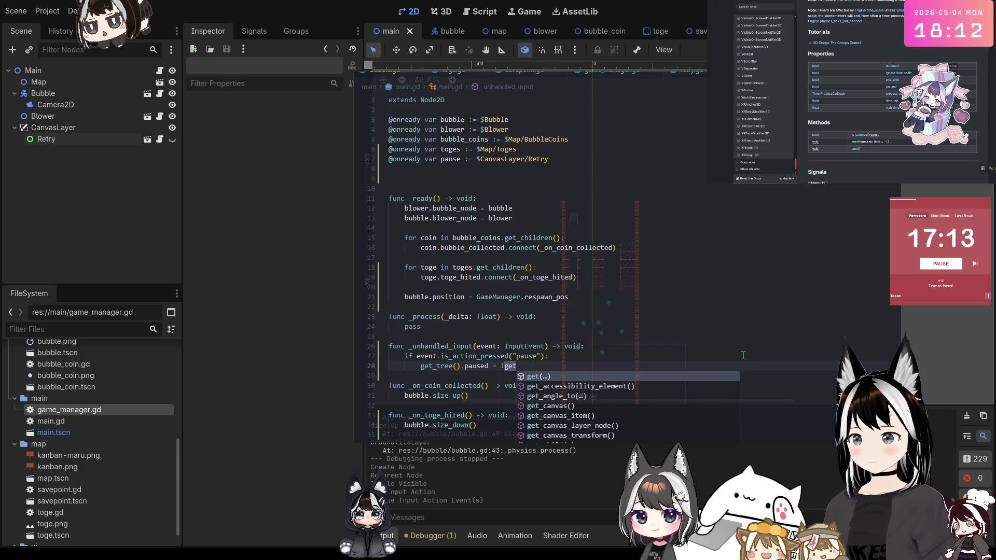
pyautogui.write('_tree()')
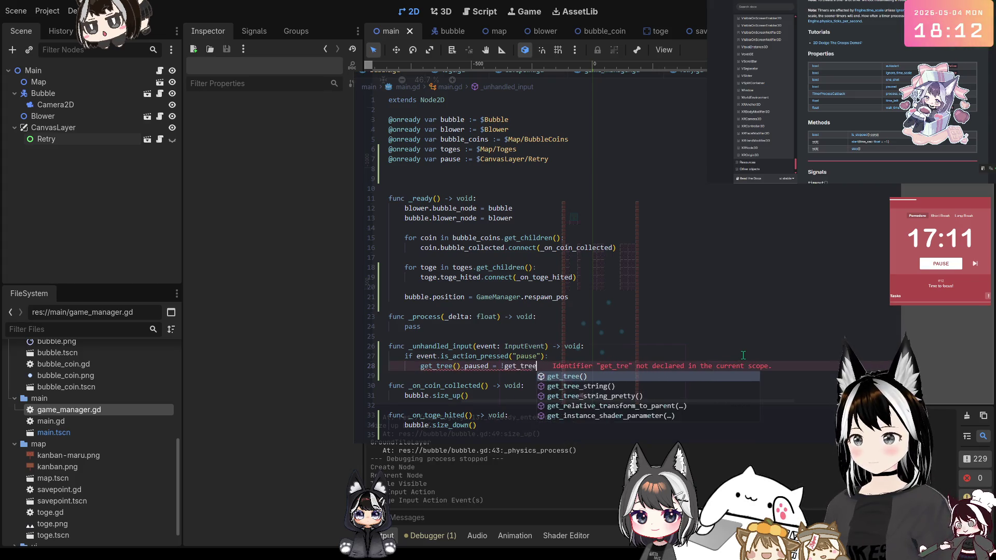
pyautogui.write('.paused')
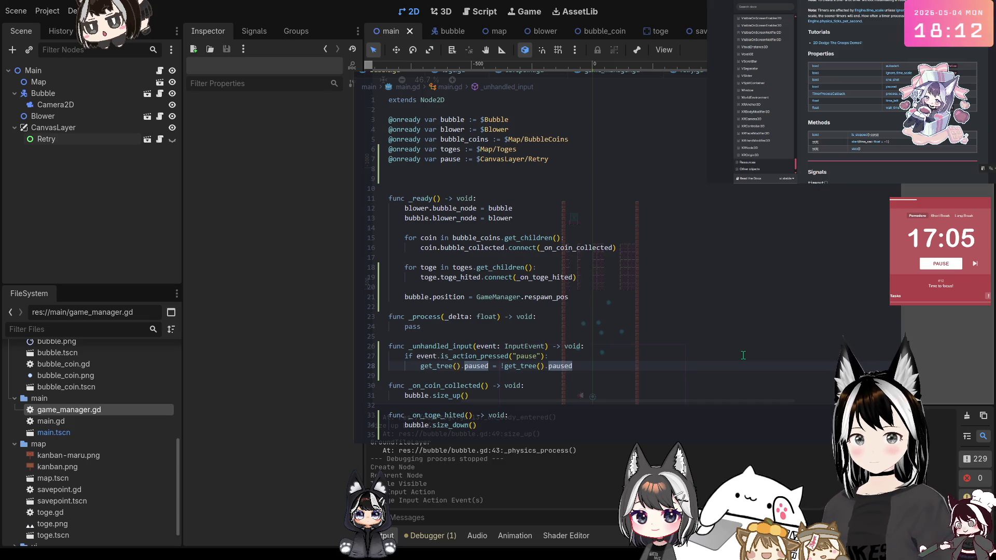
pyautogui.press('Down')
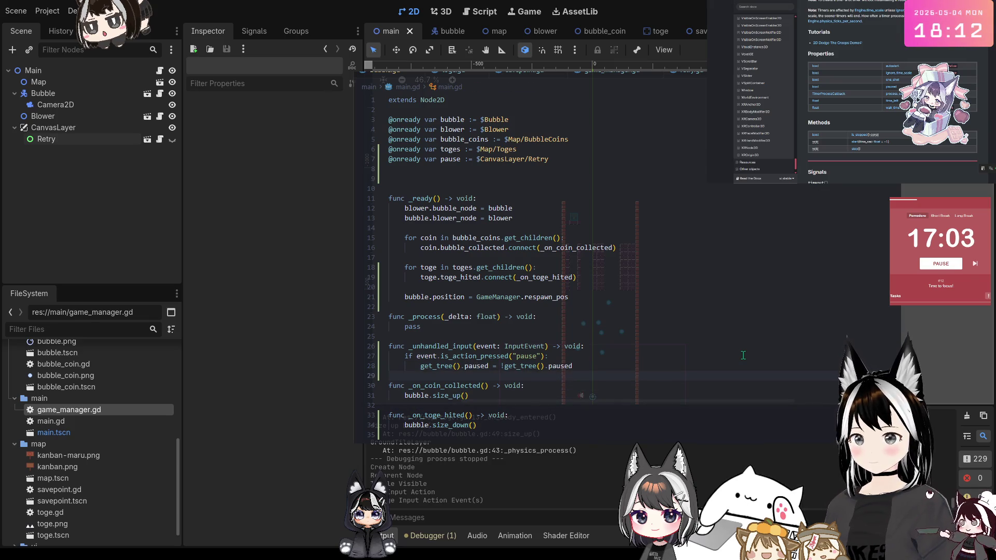
pyautogui.press('Up')
pyautogui.press('Up')
pyautogui.press('Down')
pyautogui.press('Down')
pyautogui.press('Up')
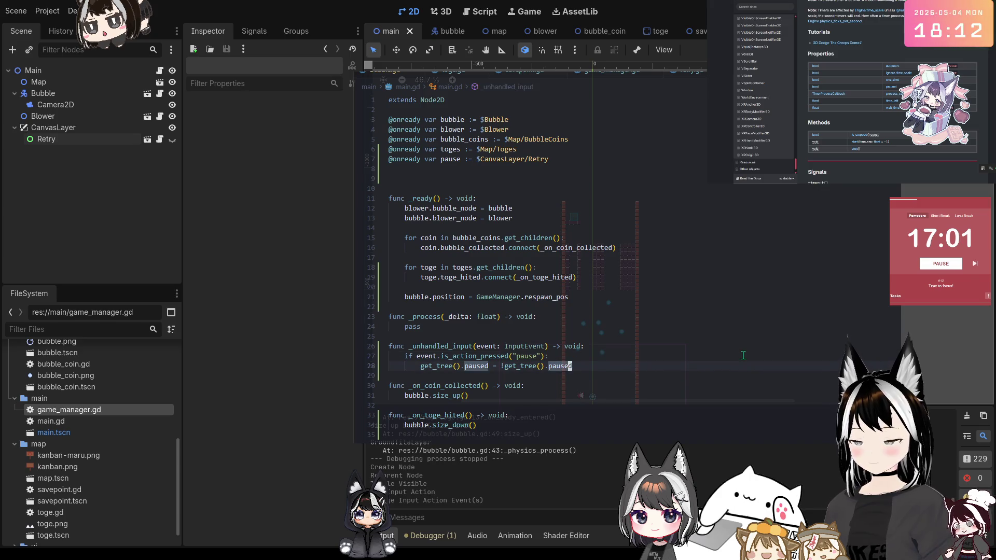
pyautogui.press('Return')
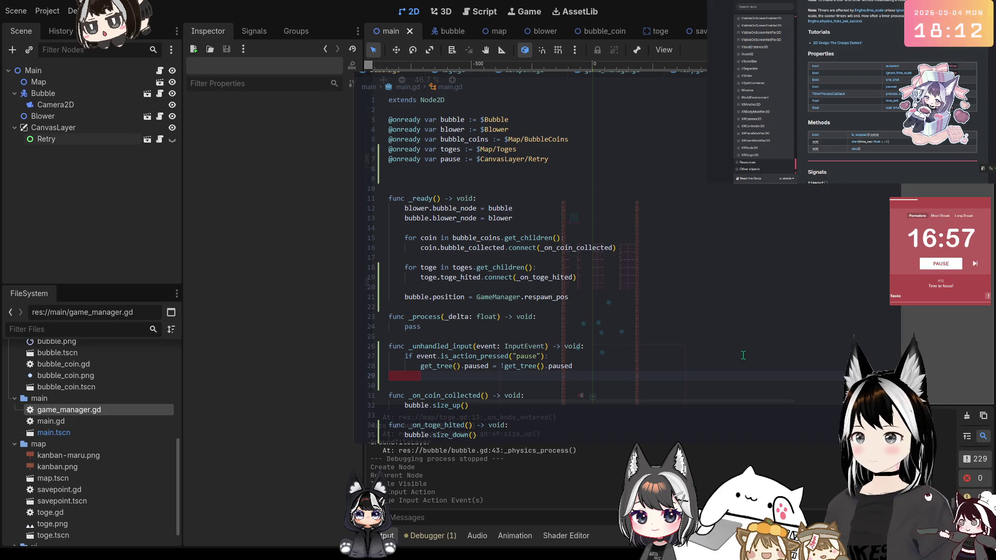
# - Add pause.visible = !pause.visible below the paused toggle and run the game with F5
pyautogui.write('ause')
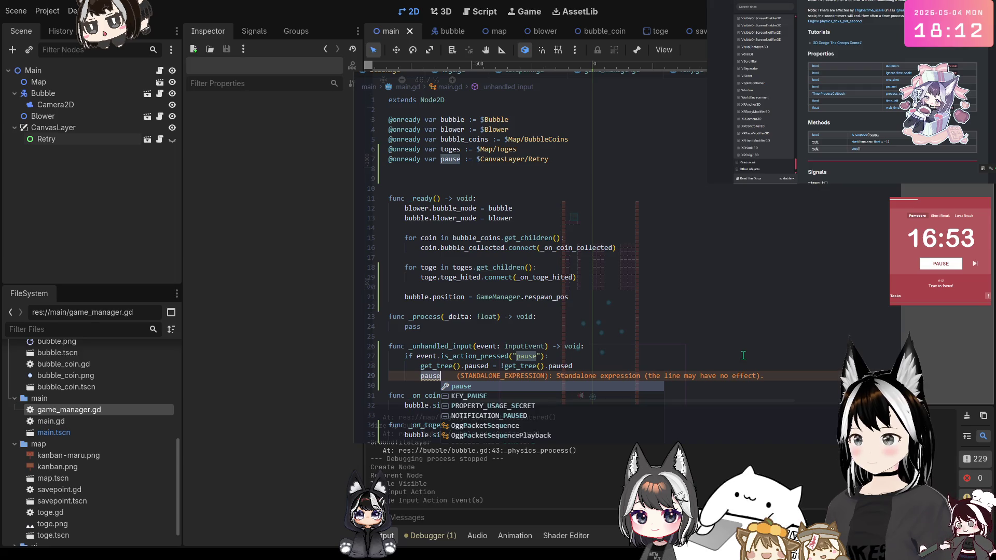
pyautogui.write(' =')
pyautogui.press('BackSpace')
pyautogui.press('BackSpace')
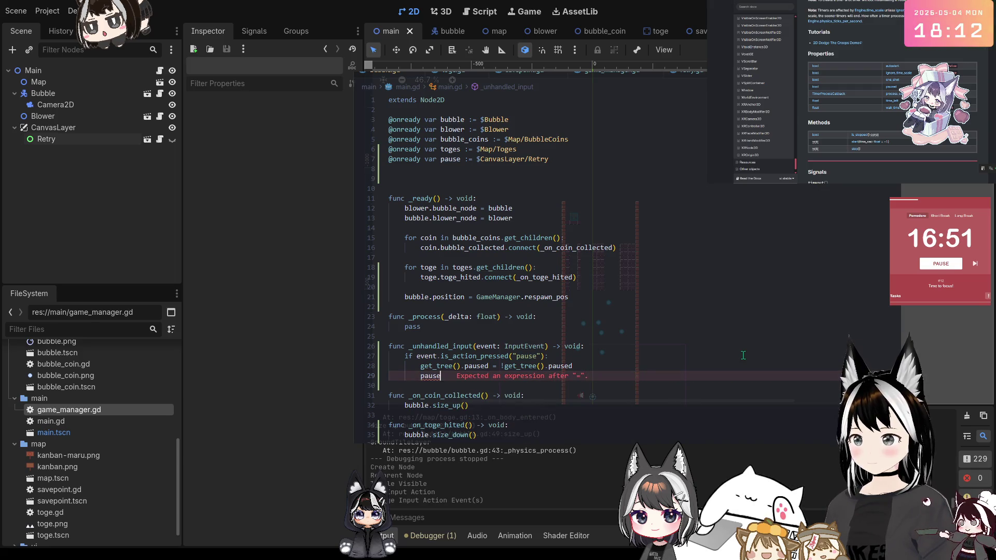
pyautogui.write('.vi')
pyautogui.press('Down')
pyautogui.press('Down')
pyautogui.press('Return')
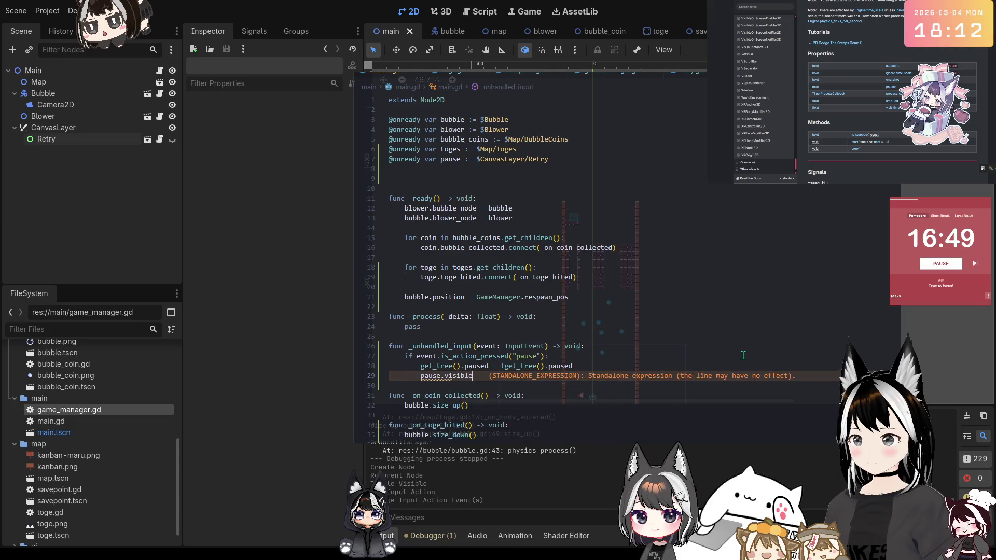
pyautogui.write('= ')
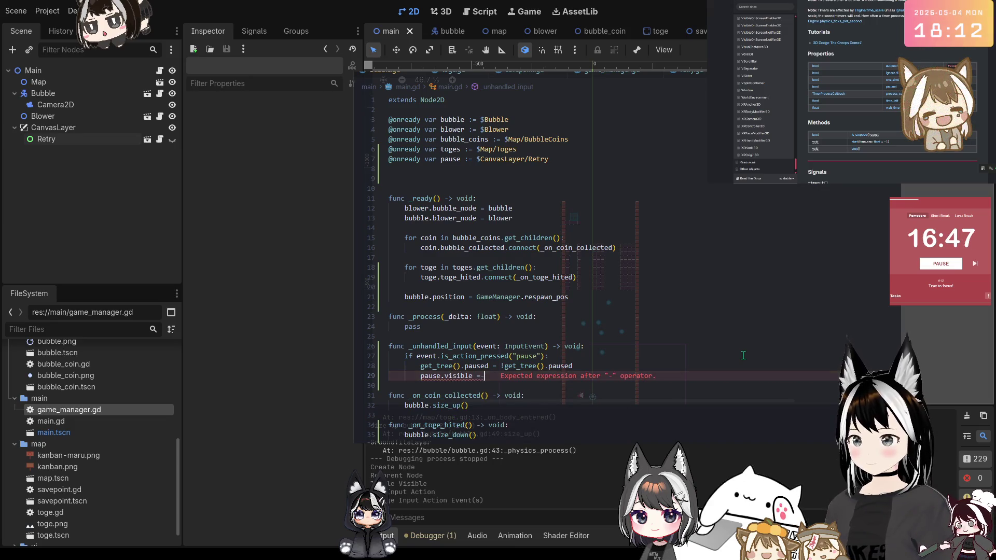
pyautogui.write('!pause.')
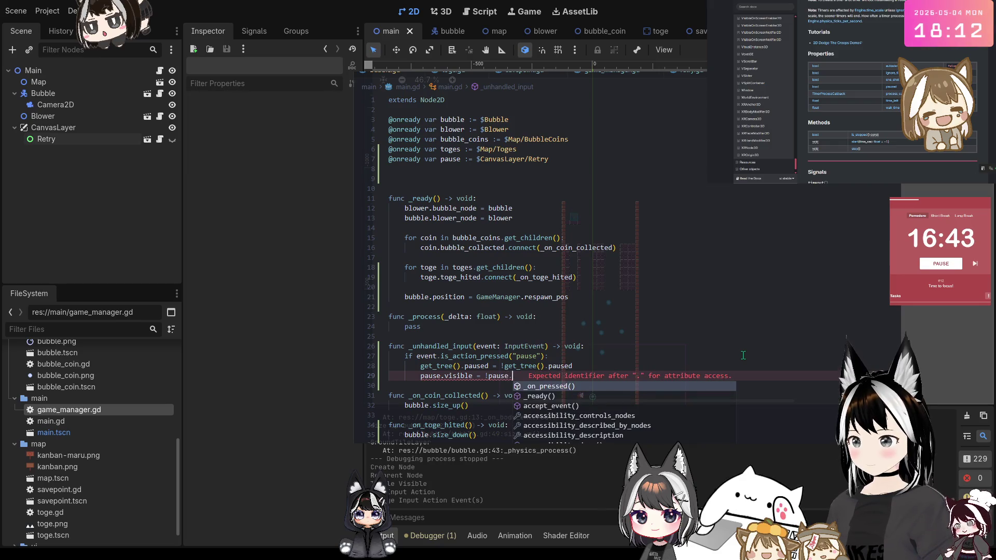
pyautogui.write('visible')
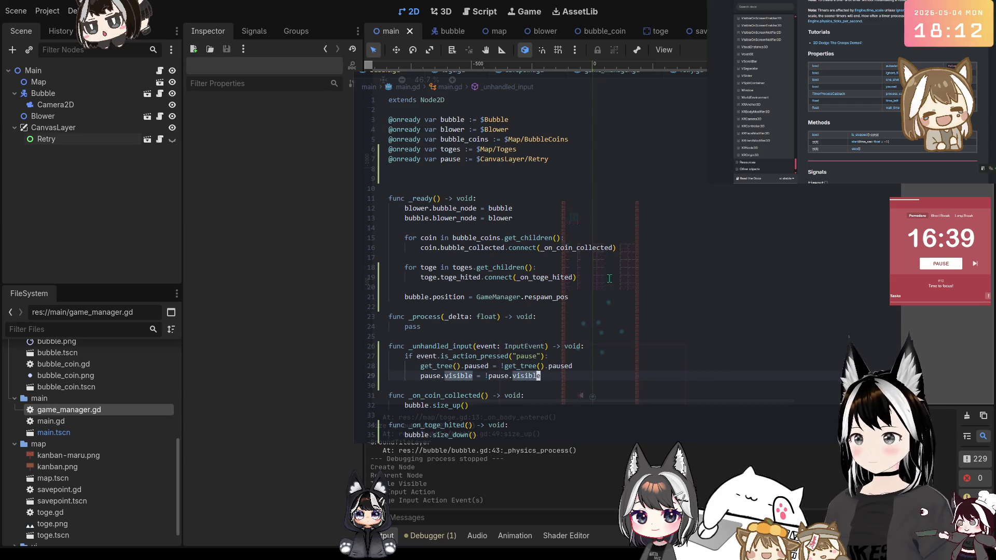
pyautogui.click(45, 207)
pyautogui.press('F5')
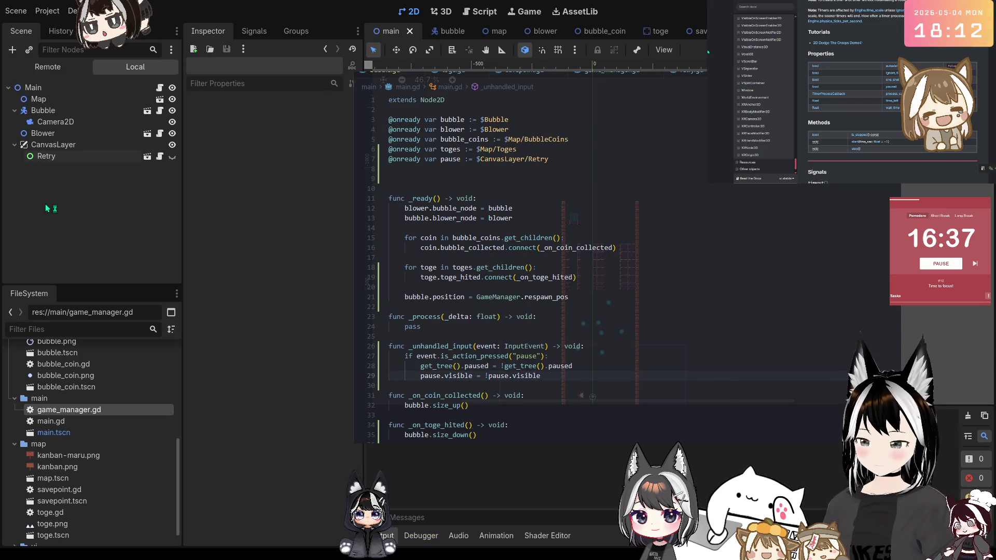
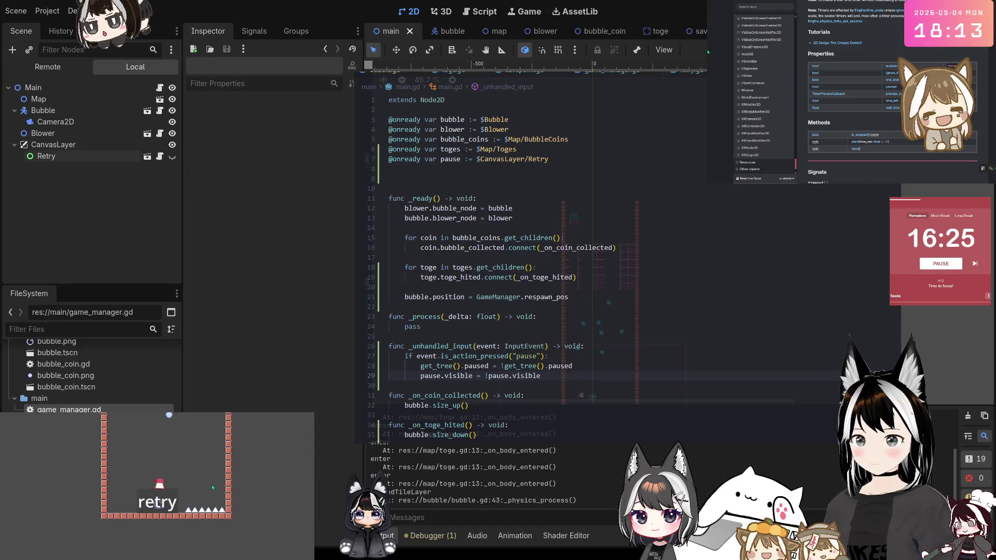
# - Stop the running game and look through main.gd's functions
pyautogui.press('F8')
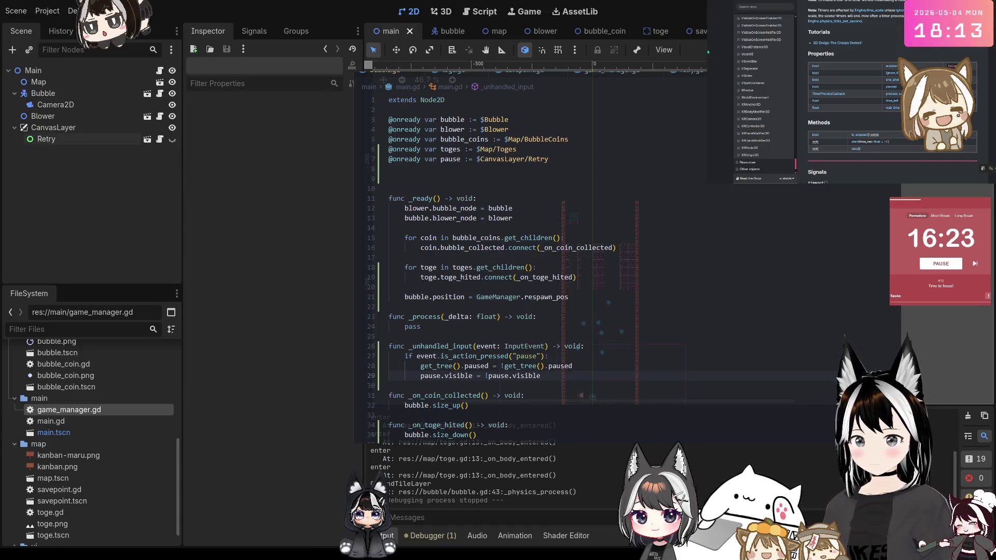
pyautogui.hotkey('ctrl', 'd')
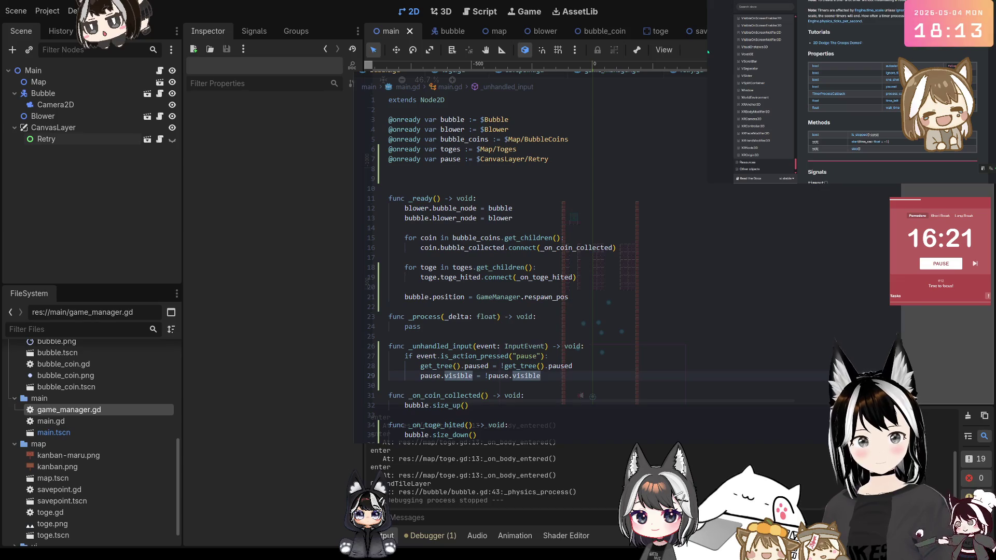
pyautogui.press('Escape')
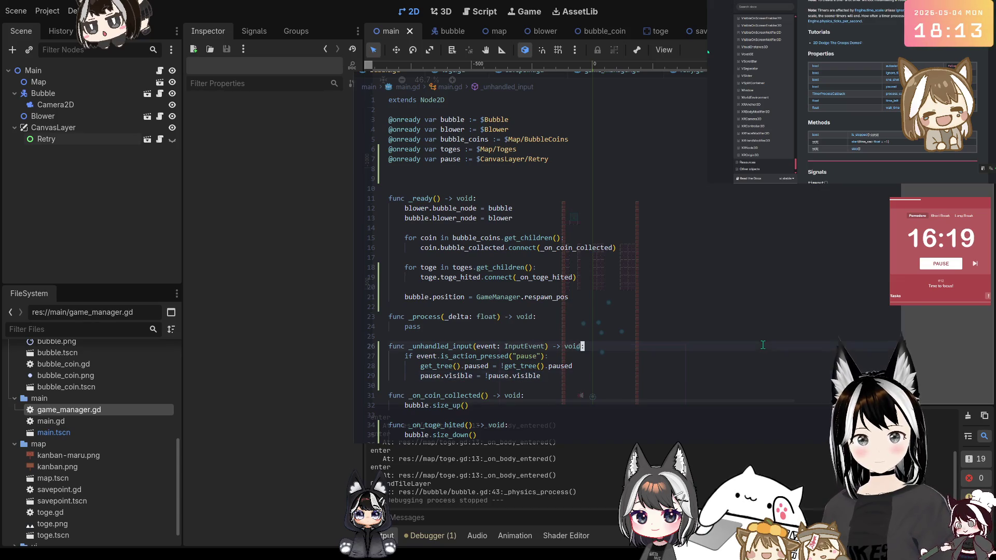
pyautogui.press('Up')
pyautogui.click(522, 317)
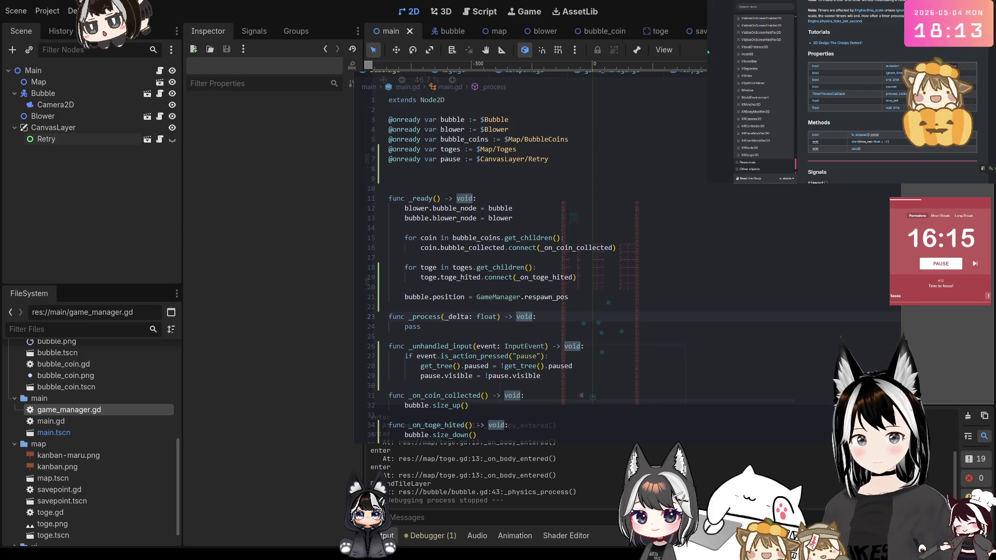
pyautogui.click(394, 179)
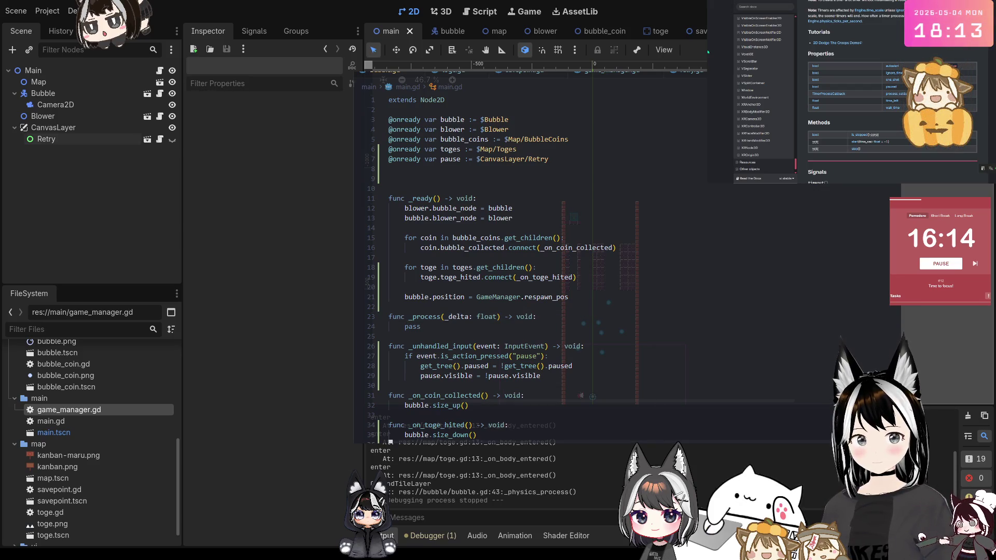
pyautogui.click(674, 398)
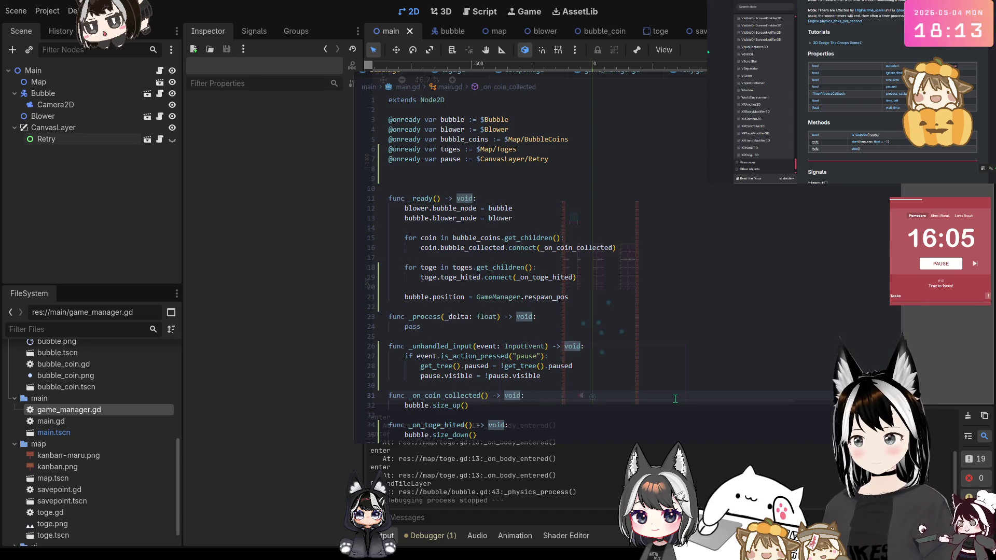
pyautogui.click(602, 376)
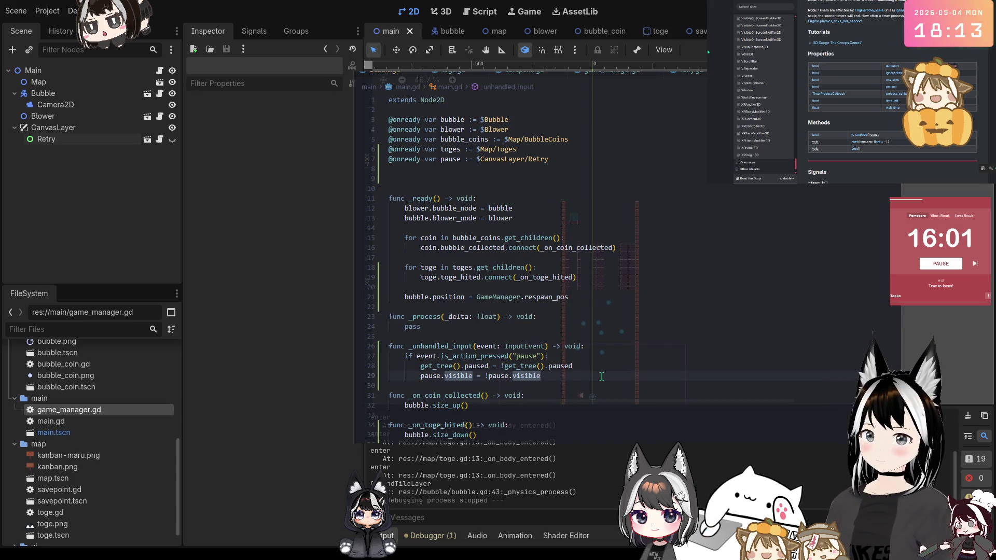
# - Select and delete the _unhandled_input function, then undo to restore it
pyautogui.press('Up')
pyautogui.press('Up')
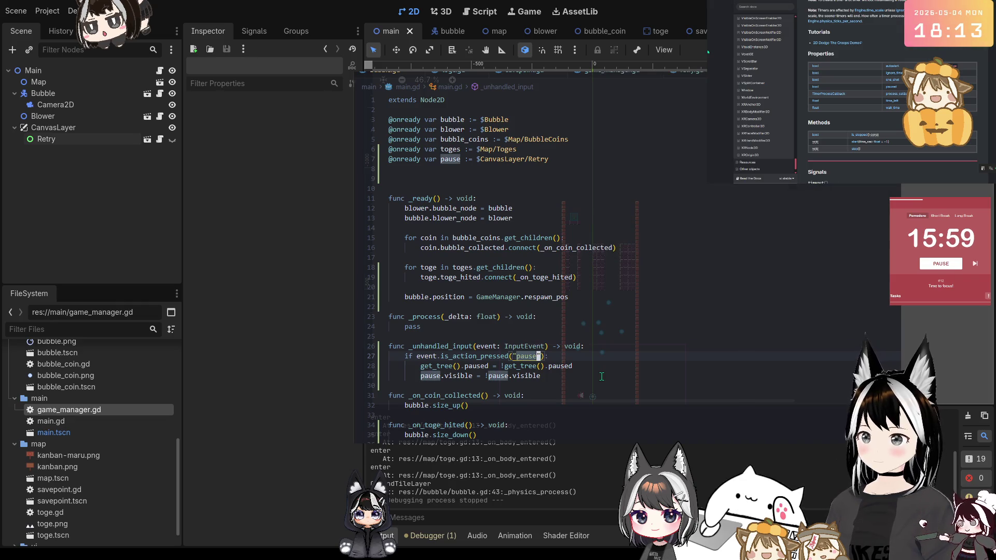
pyautogui.press('Up')
pyautogui.press('Home')
pyautogui.hotkey('shift', 'Down')
pyautogui.hotkey('shift', 'Down')
pyautogui.hotkey('shift', 'Down')
pyautogui.hotkey('shift', 'End')
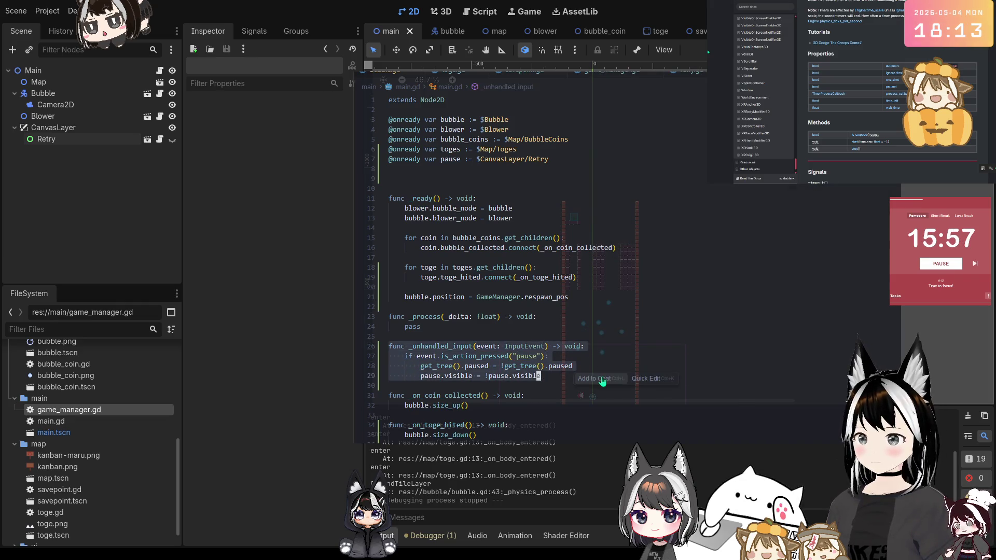
pyautogui.press('BackSpace')
pyautogui.press('Up')
pyautogui.press('Up')
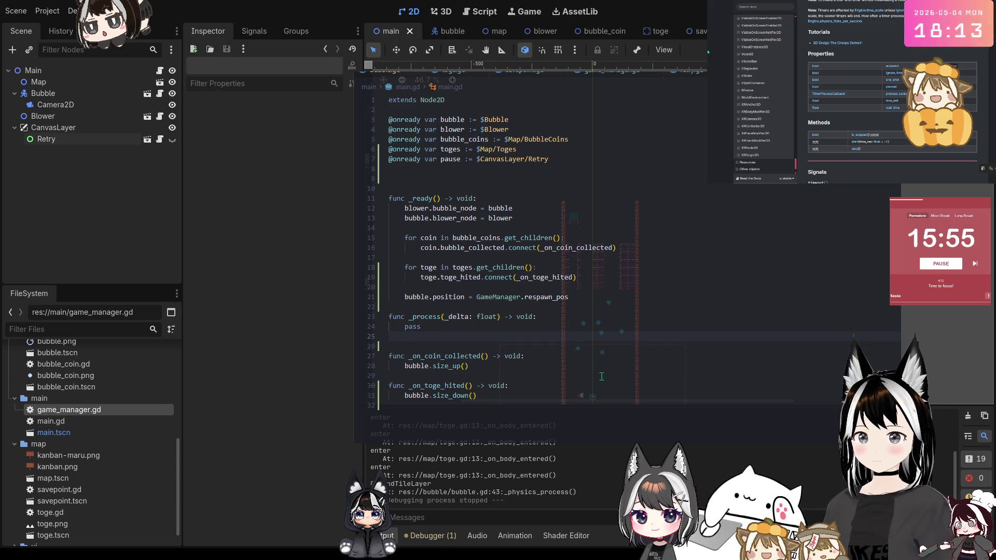
pyautogui.hotkey('ctrl', 'z')
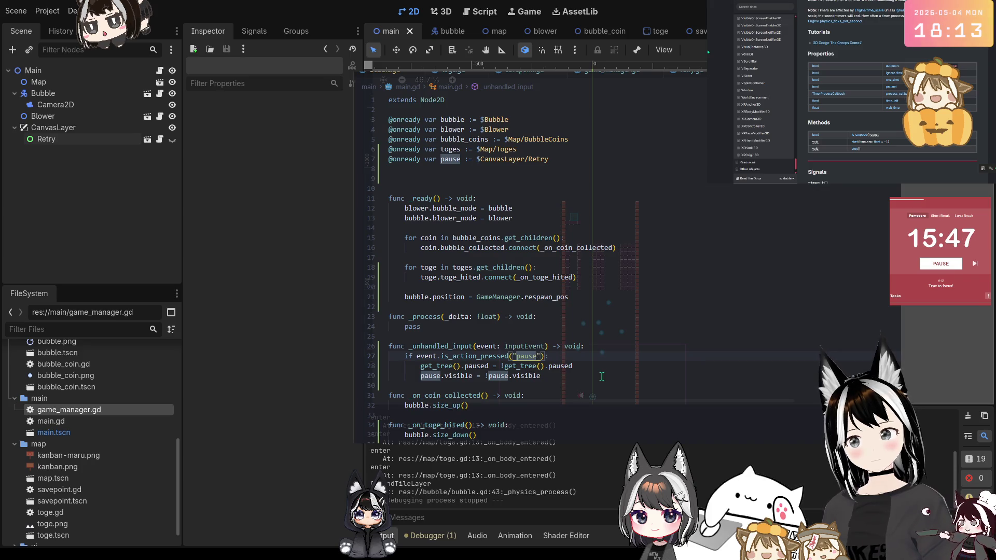
# - Comment out the get_tree().paused toggle line and run the game
pyautogui.press('Down')
pyautogui.hotkey('ctrl', 'k')
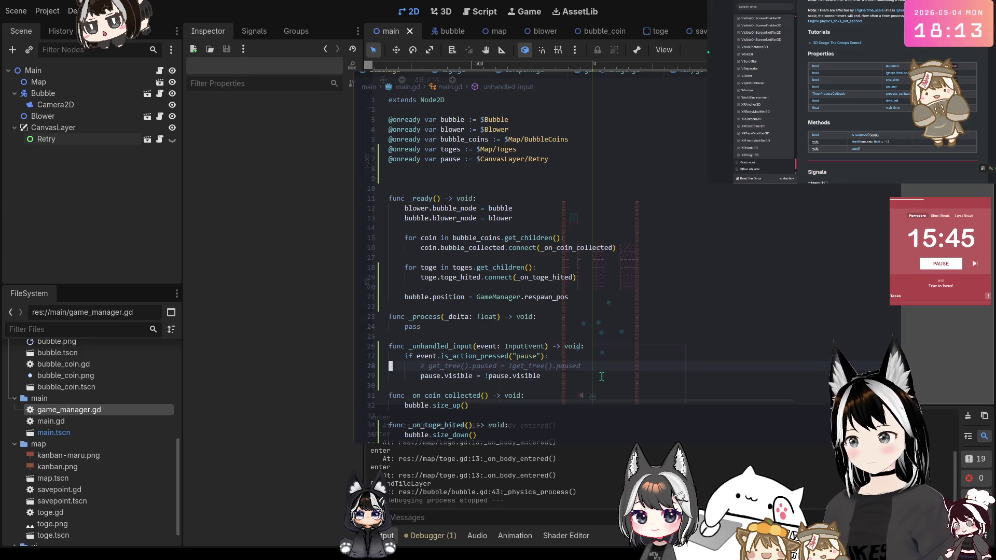
pyautogui.press('F5')
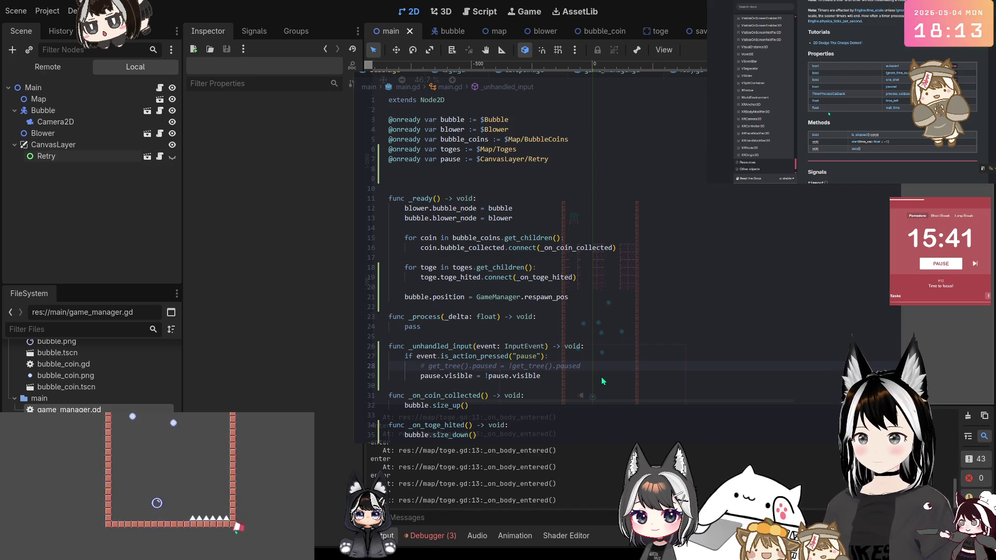
# - Toggle the Retry overlay repeatedly with Escape, then stop the game with F8
pyautogui.press('Escape')
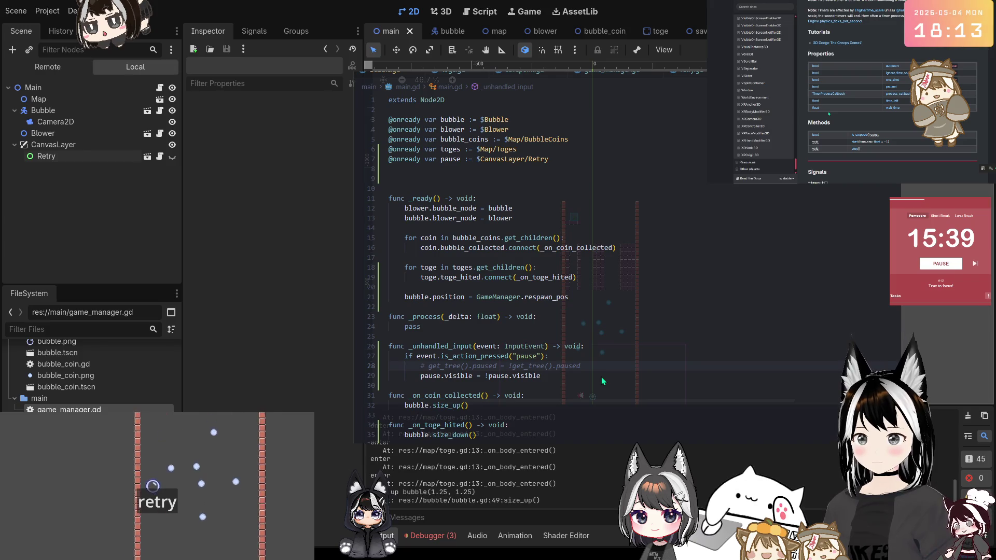
pyautogui.press('Escape')
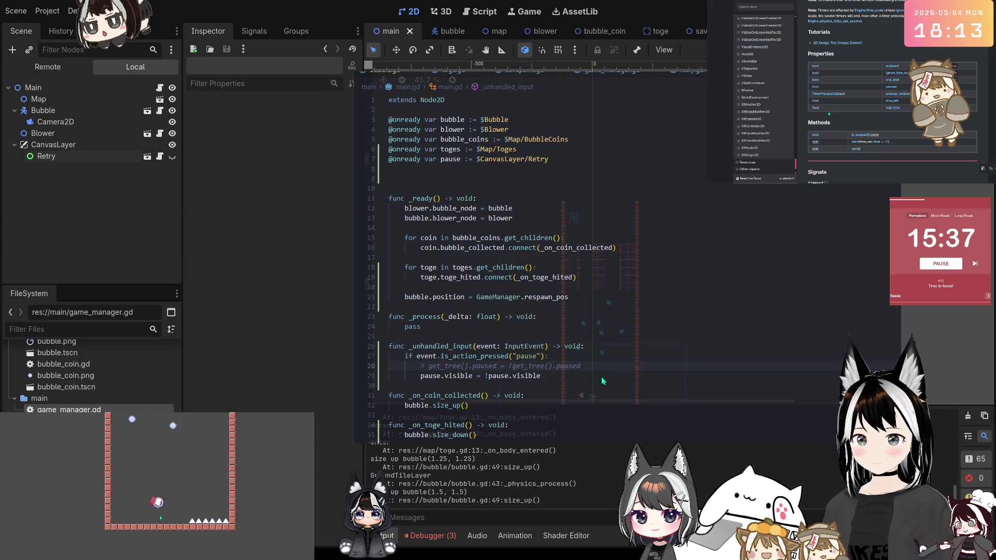
pyautogui.press('Escape')
pyautogui.press('Escape')
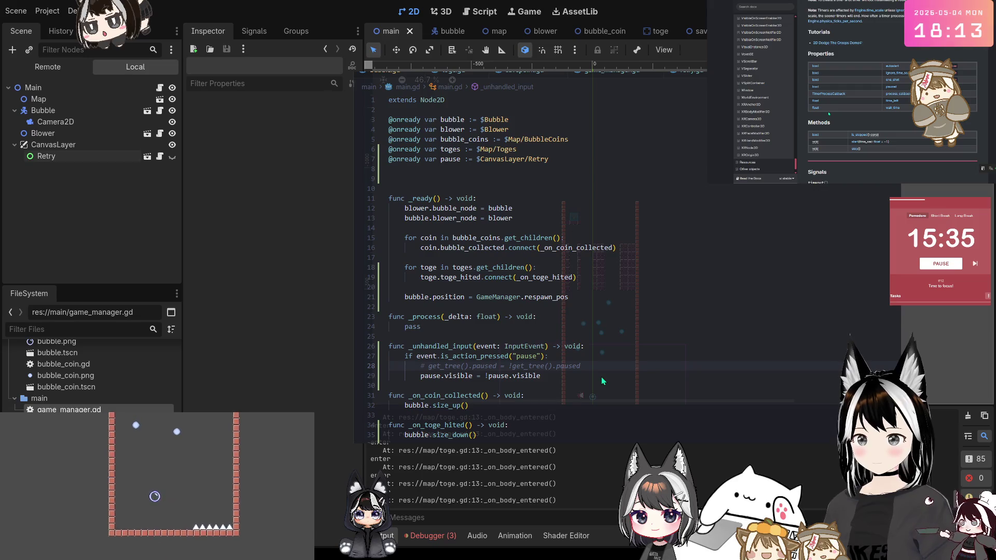
pyautogui.press('Escape')
pyautogui.press('Escape')
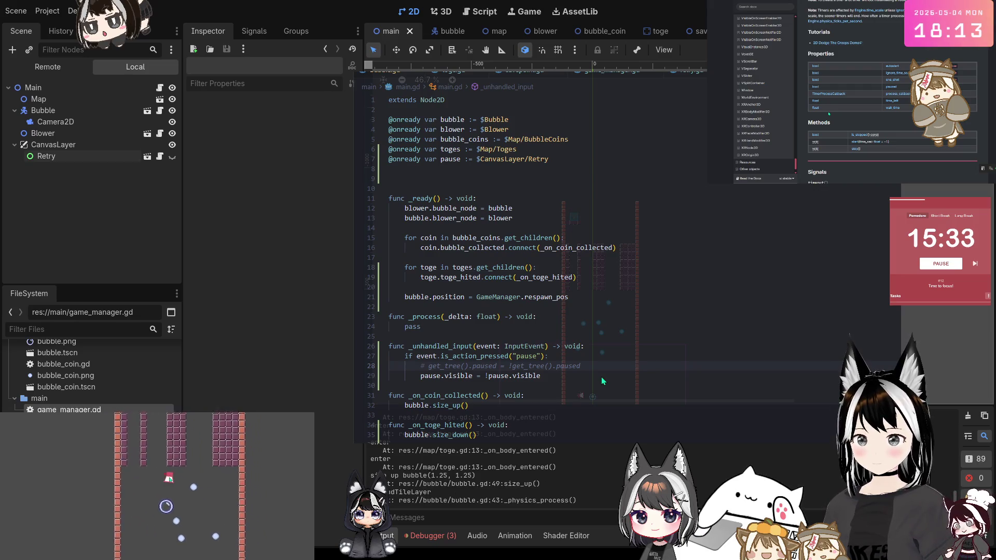
pyautogui.press('Escape')
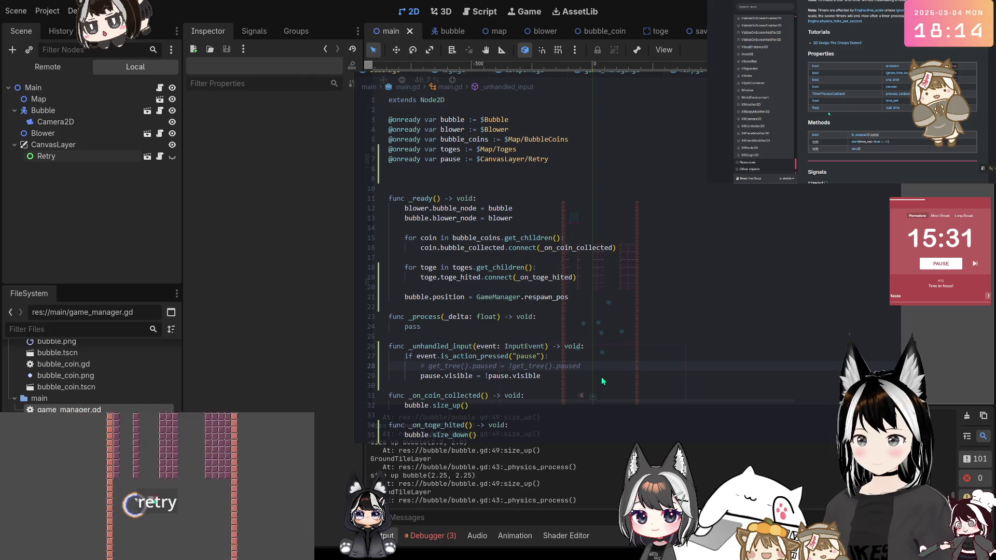
pyautogui.press('Escape')
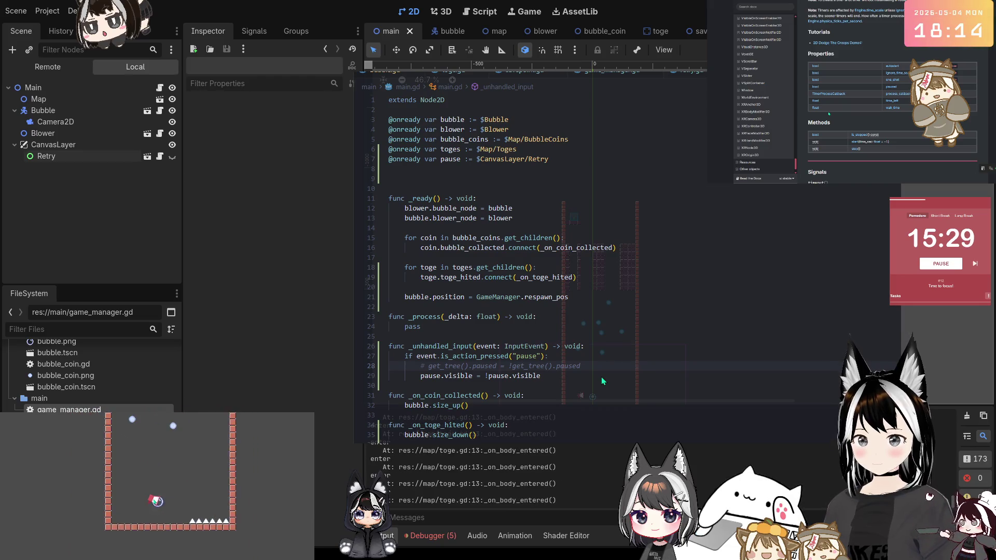
pyautogui.press('Escape')
pyautogui.press('Escape')
pyautogui.press('Escape')
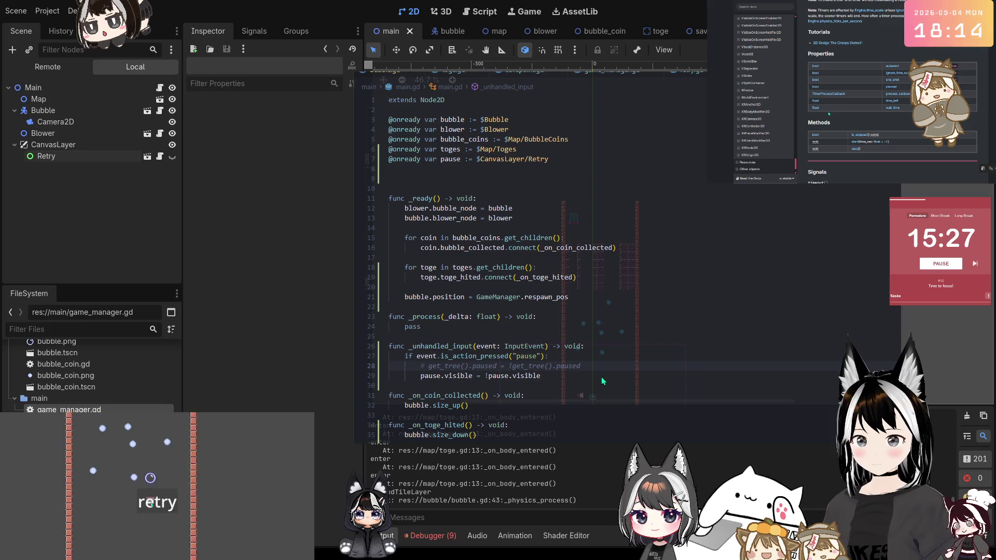
pyautogui.press('Escape')
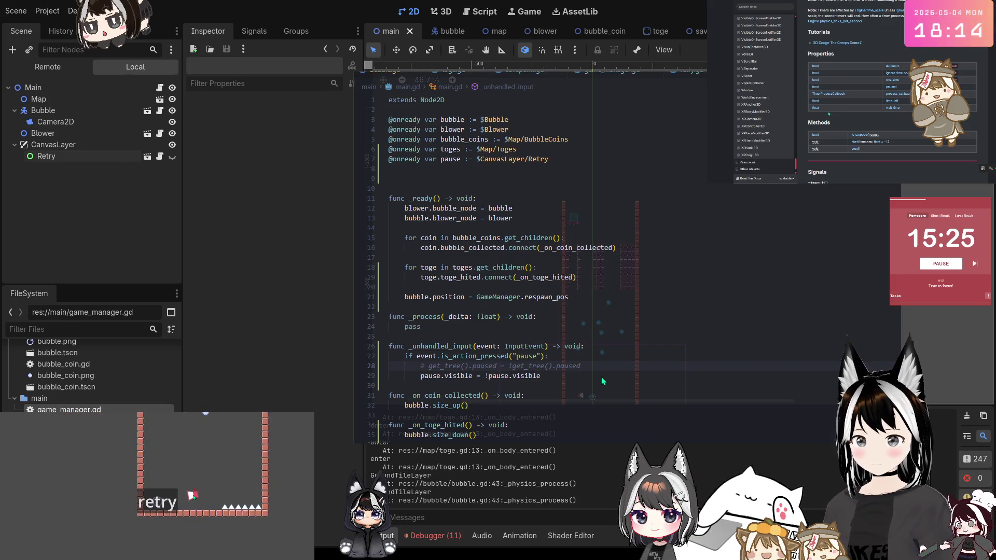
pyautogui.press('Escape')
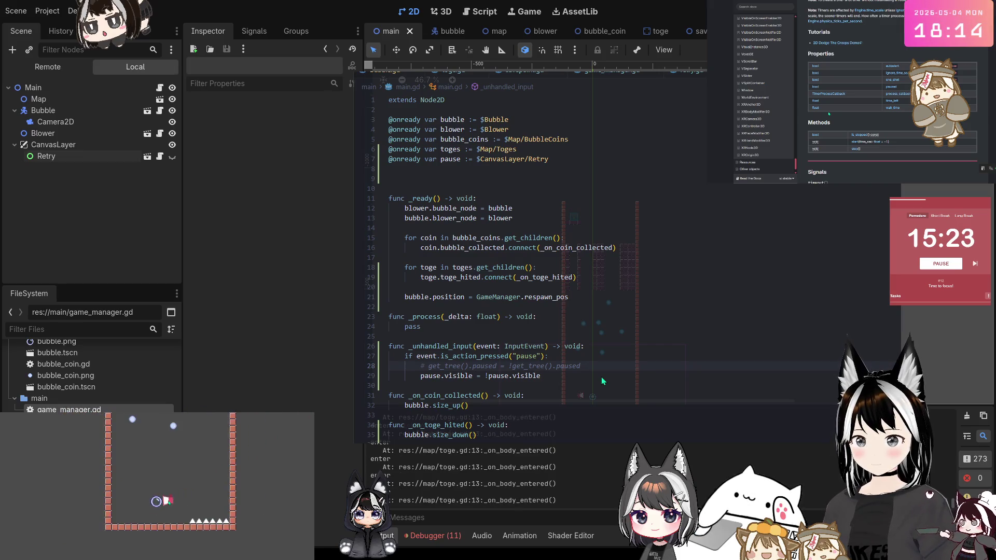
pyautogui.press('F8')
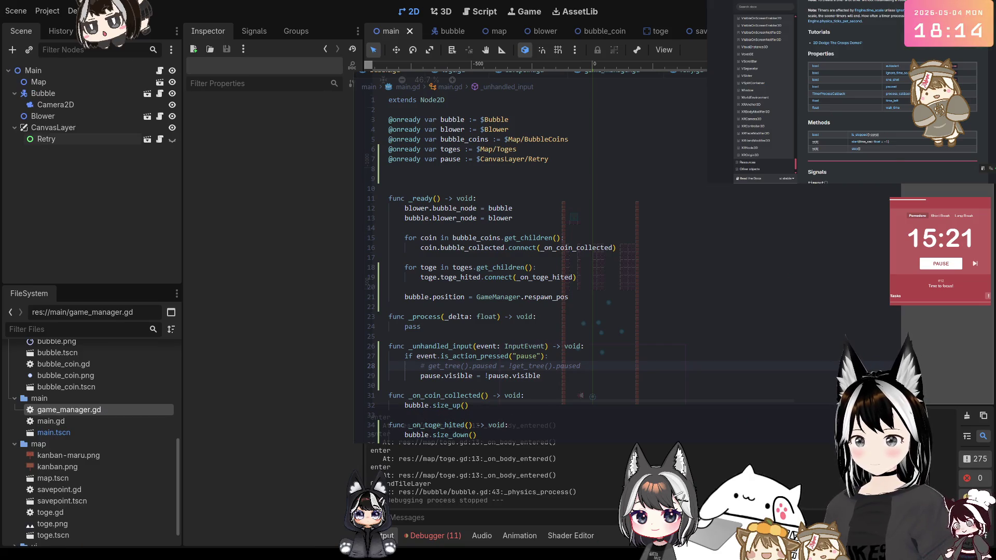
pyautogui.click(432, 535)
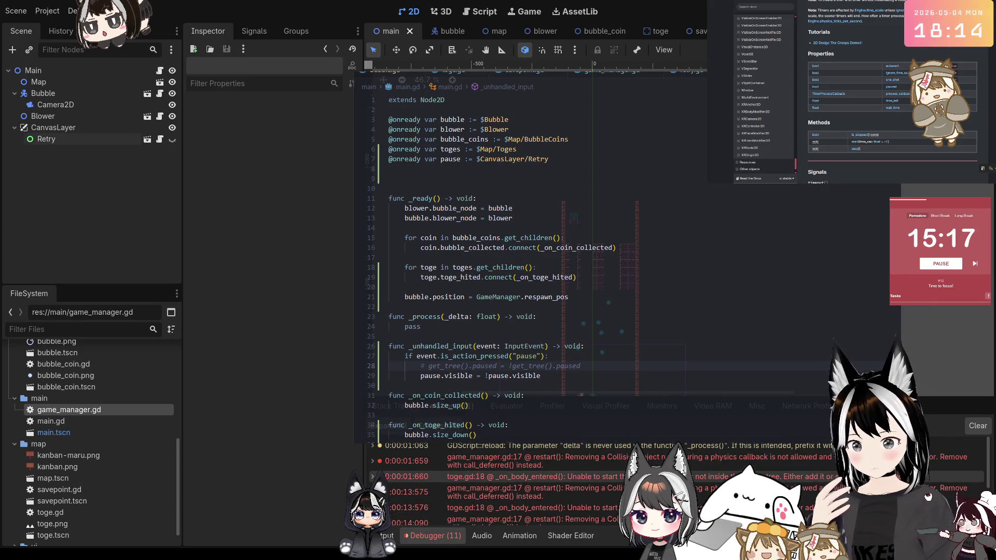
pyautogui.click(469, 460)
pyautogui.scroll(-5, 593, 477)
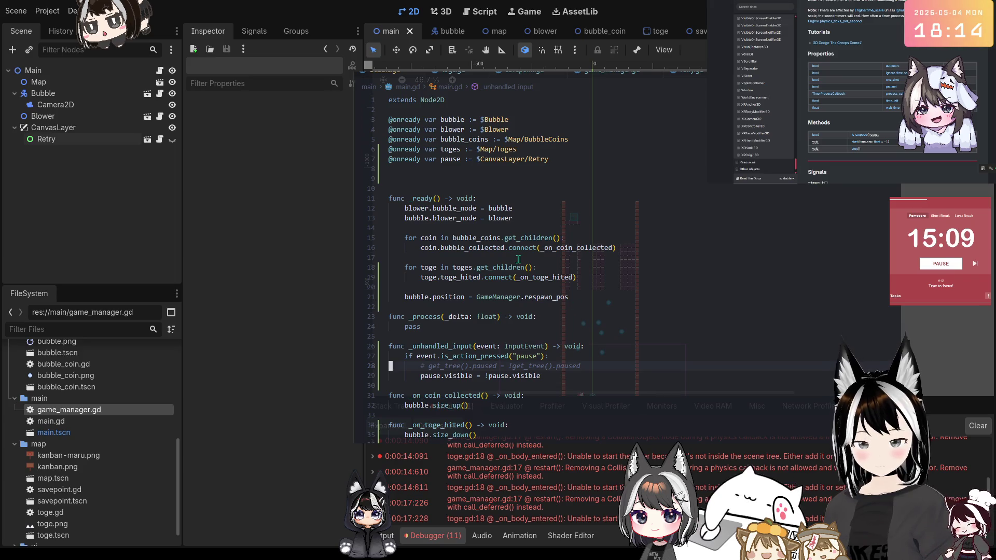
pyautogui.click(566, 356)
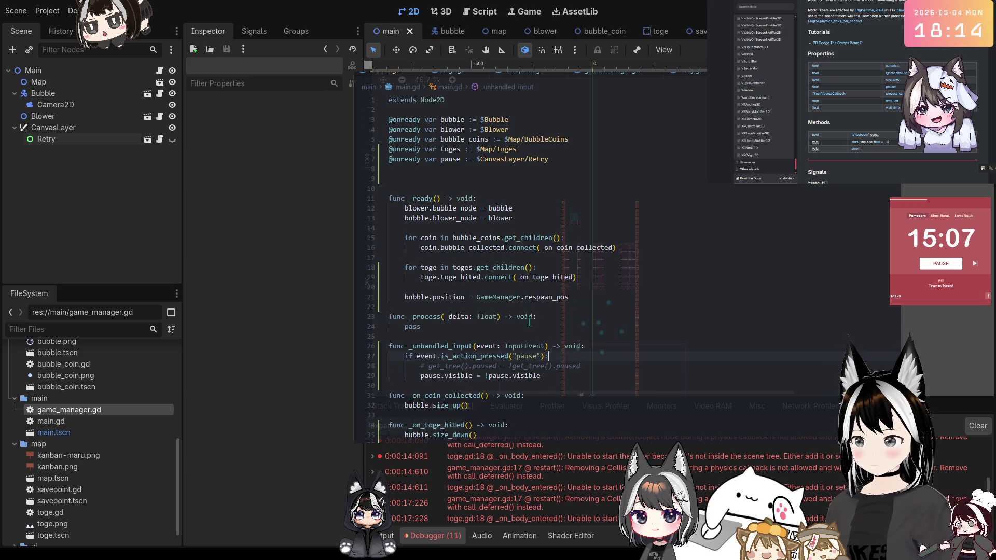
pyautogui.doubleClick(472, 247)
pyautogui.click(390, 257)
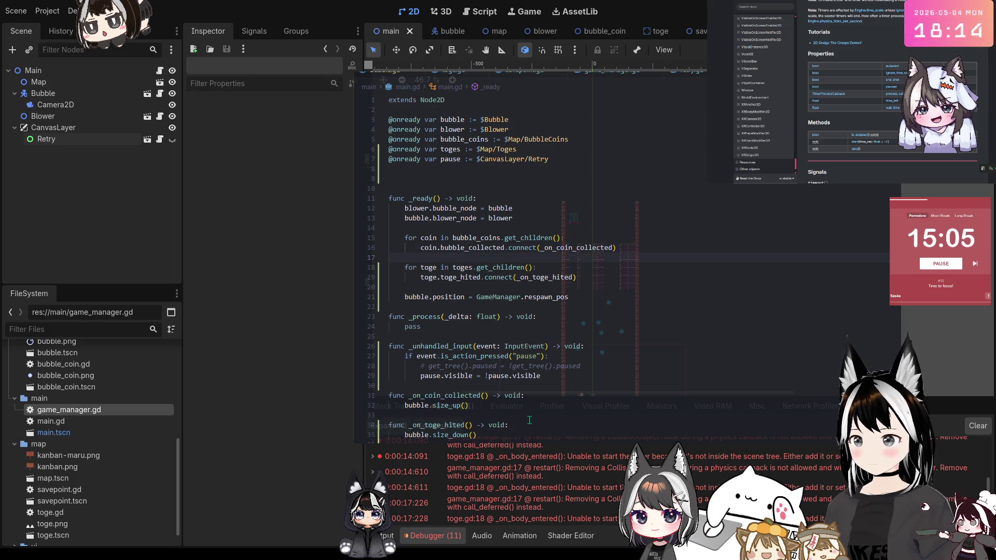
pyautogui.doubleClick(473, 278)
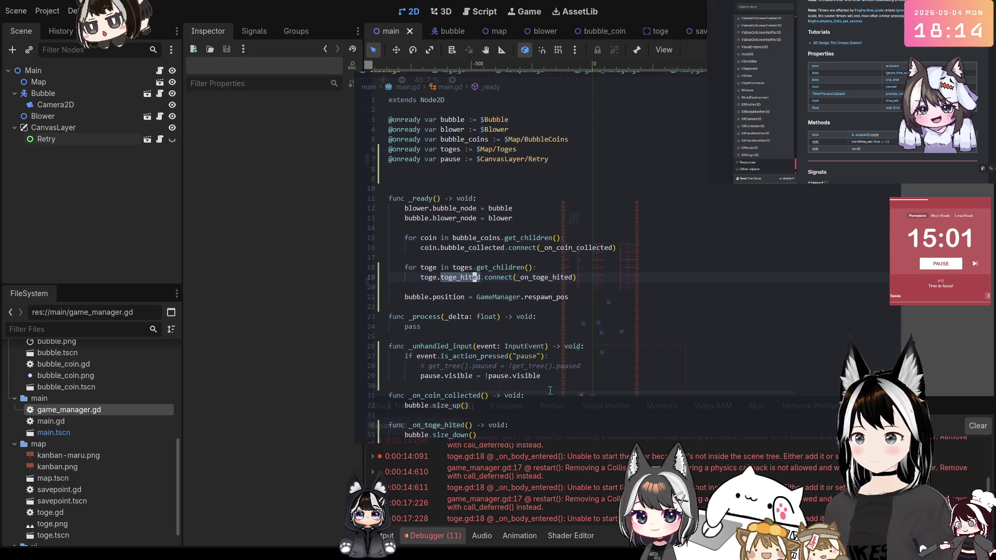
pyautogui.click(394, 414)
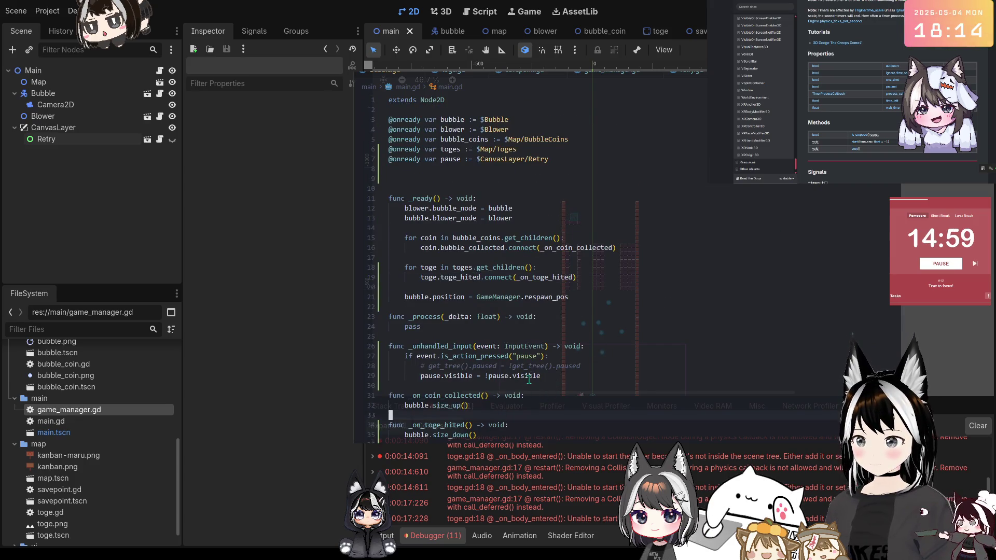
pyautogui.moveTo(529, 378)
pyautogui.doubleClick(484, 366)
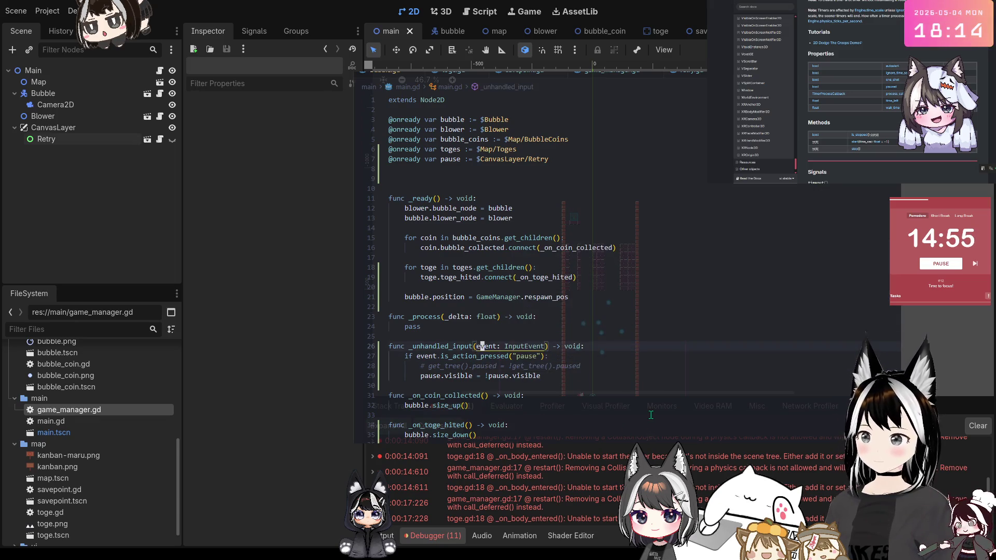
pyautogui.click(419, 326)
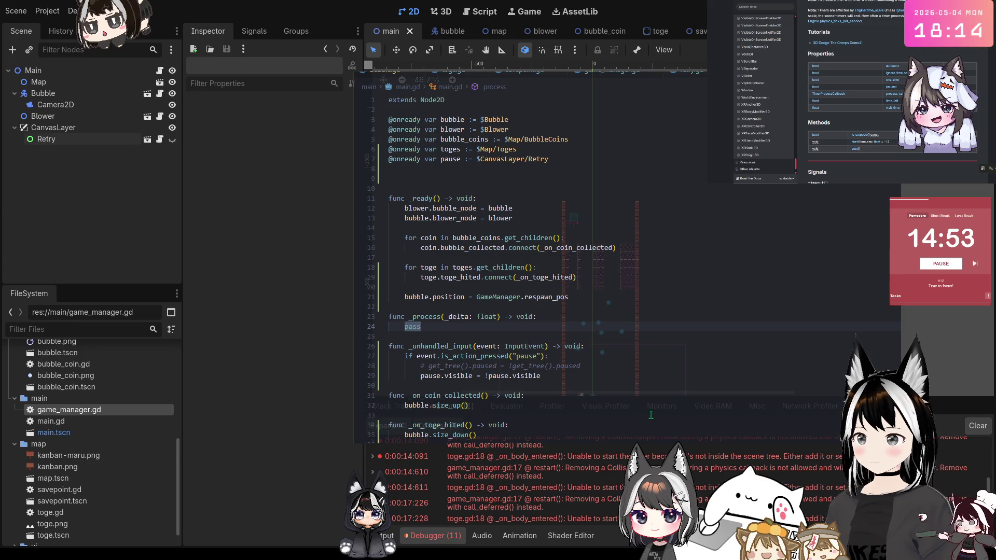
# - Replace pass in _process with process_mode = Node.PROCESS_MODE_ALWAYS
pyautogui.hotkey('ctrl', 'shift', 'Return')
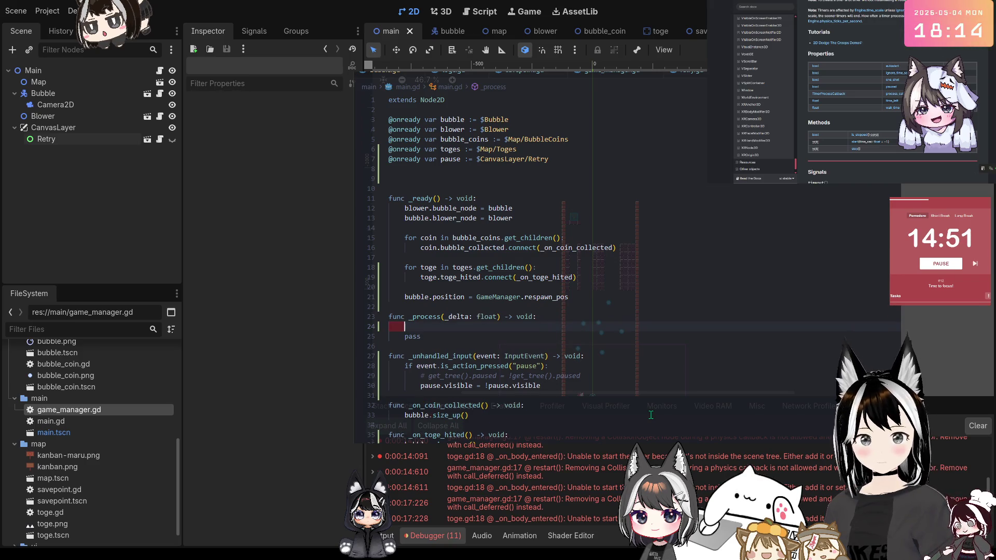
pyautogui.write('rocess_mode')
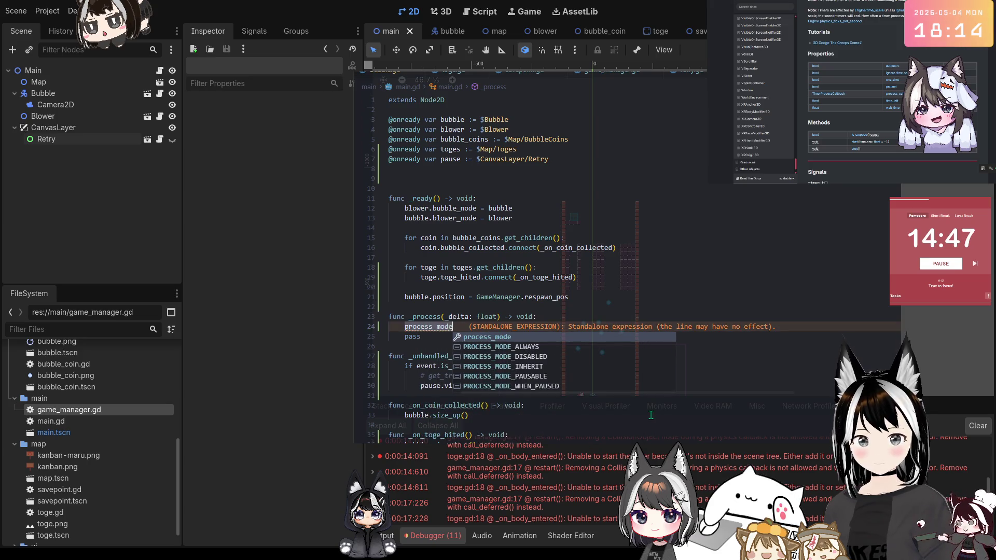
pyautogui.write(' = Node.')
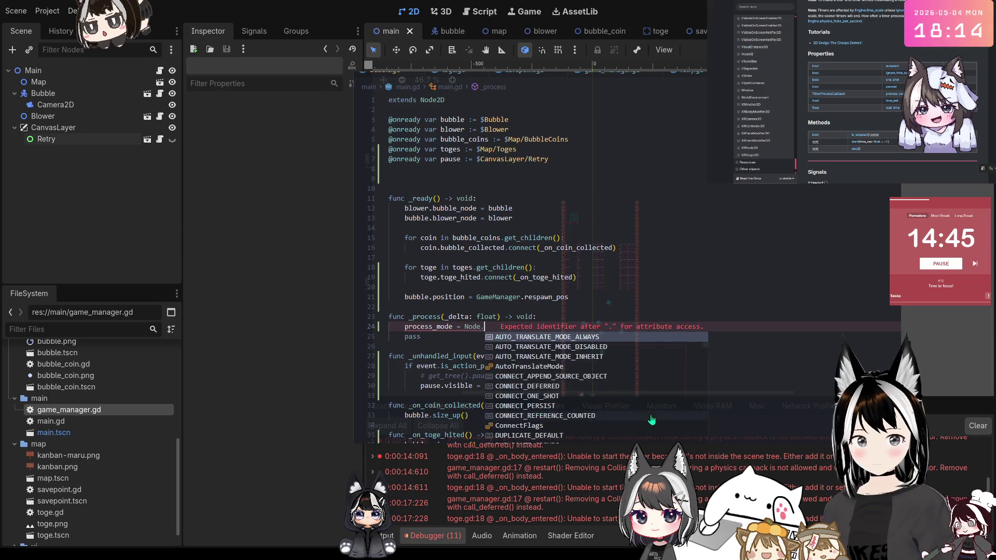
pyautogui.write('PRO')
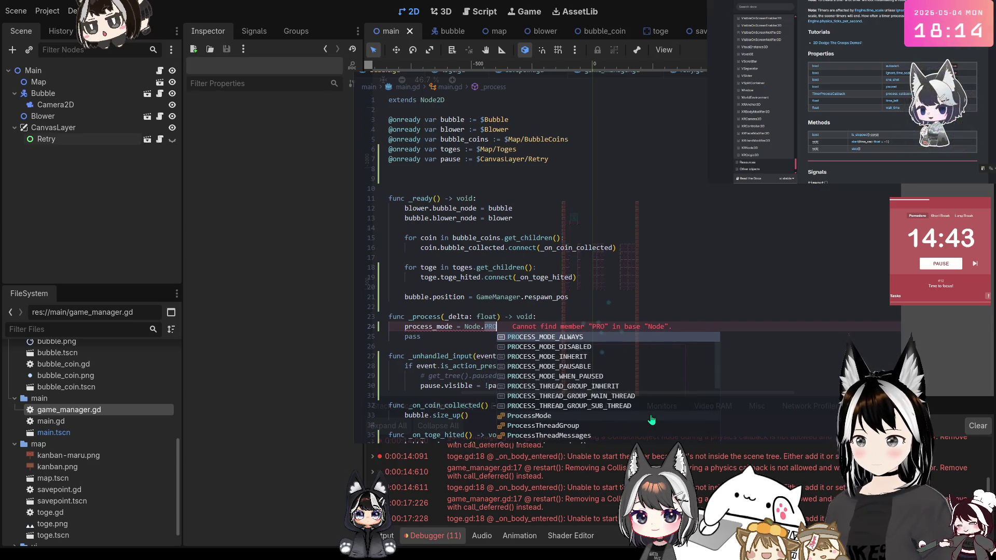
pyautogui.press('Return')
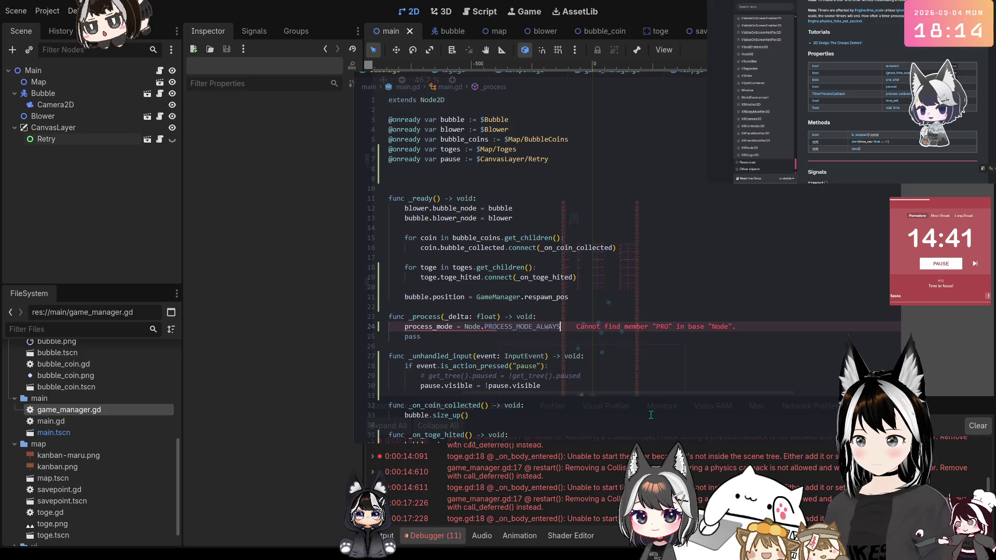
pyautogui.press('Down')
pyautogui.hotkey('ctrl', 'shift', 'k')
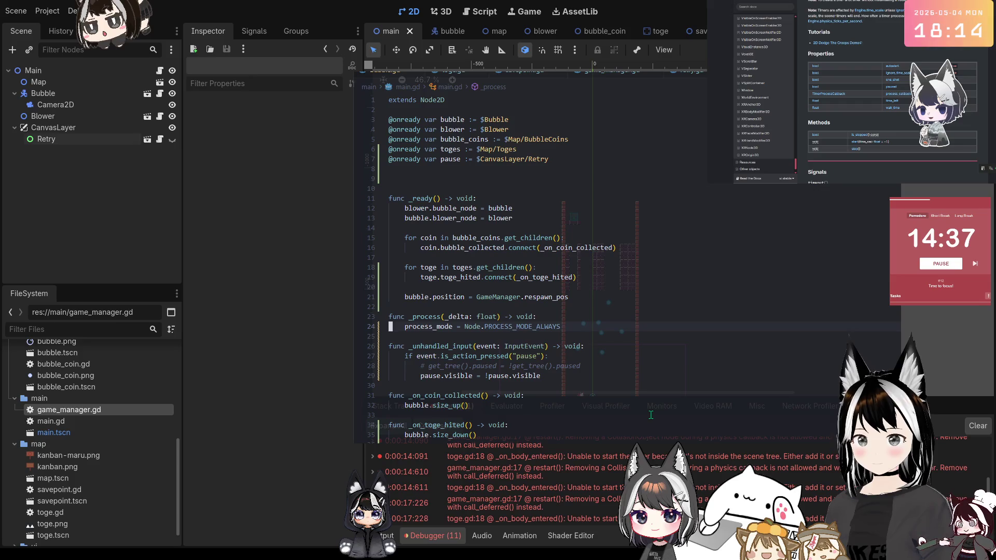
# - Move the process_mode line into _ready and delete the empty func _process header
pyautogui.hotkey('ctrl', 'x')
pyautogui.press('Up')
pyautogui.press('Up')
pyautogui.hotkey('ctrl', 'v')
pyautogui.press('Return')
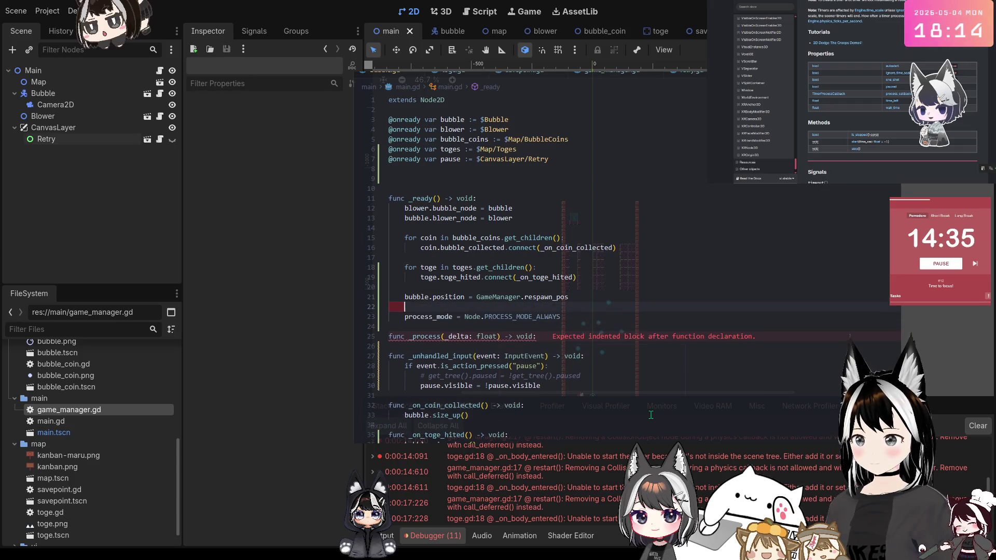
pyautogui.press('Down')
pyautogui.press('Home')
pyautogui.hotkey('ctrl', 'shift', 'k')
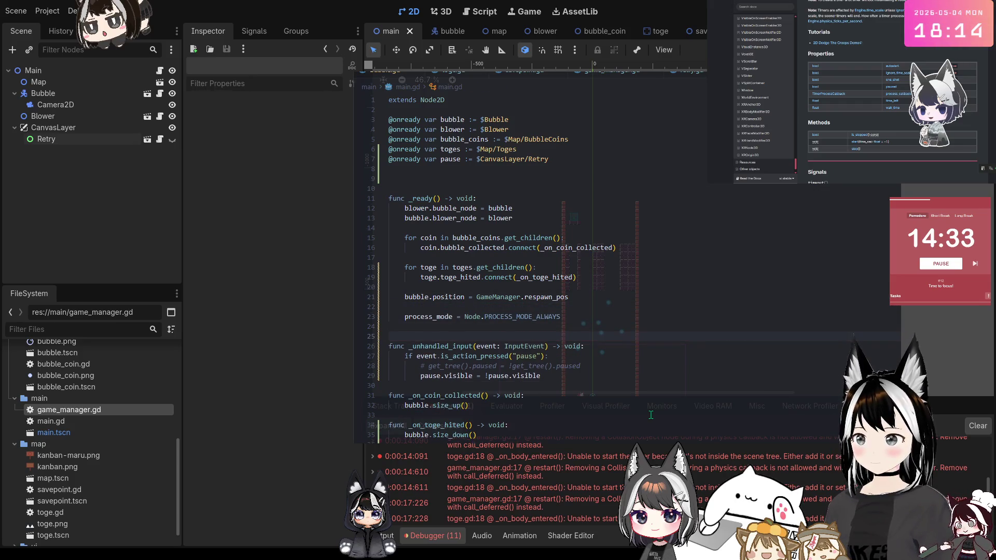
# - Resume the background music video and return to main.gd
pyautogui.click(650, 413)
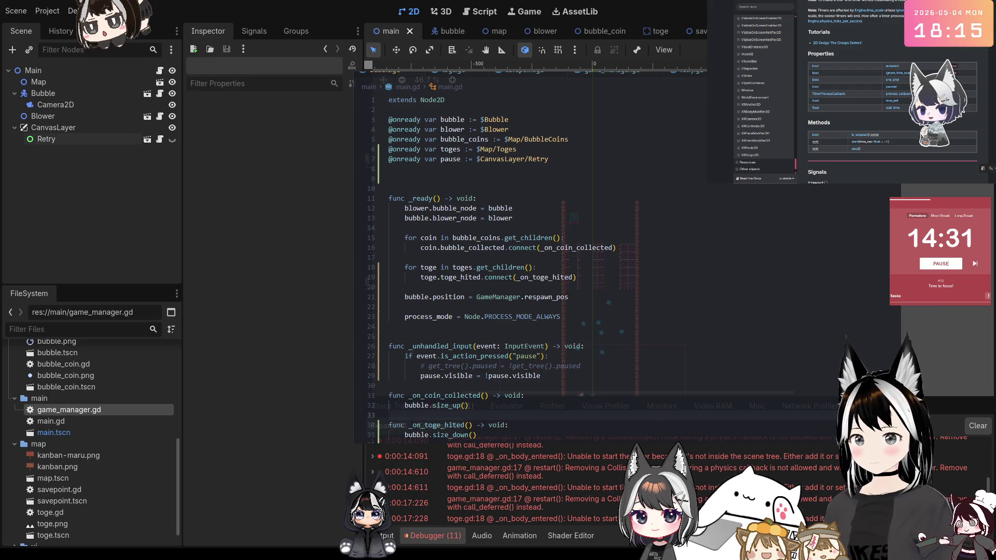
pyautogui.hotkey('alt', 'Tab')
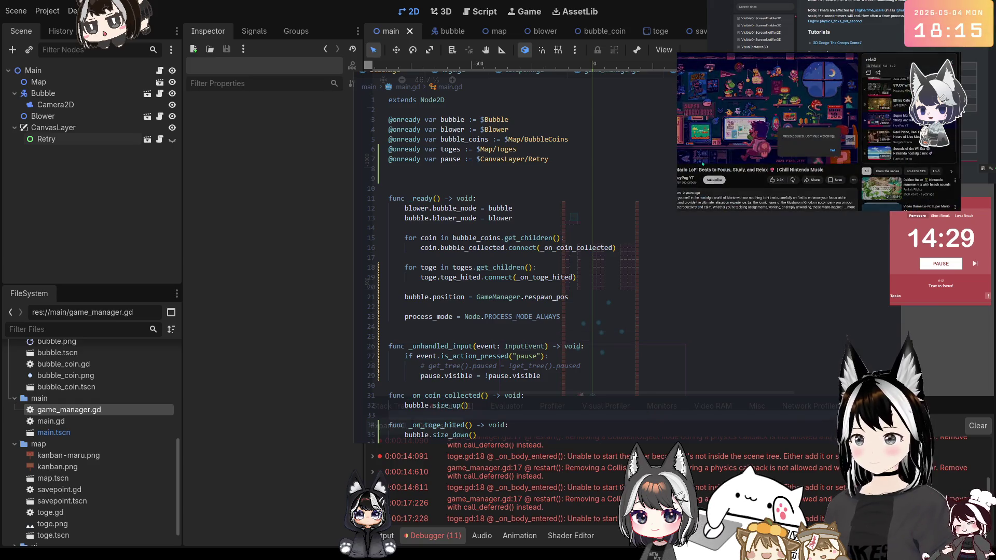
pyautogui.click(831, 153)
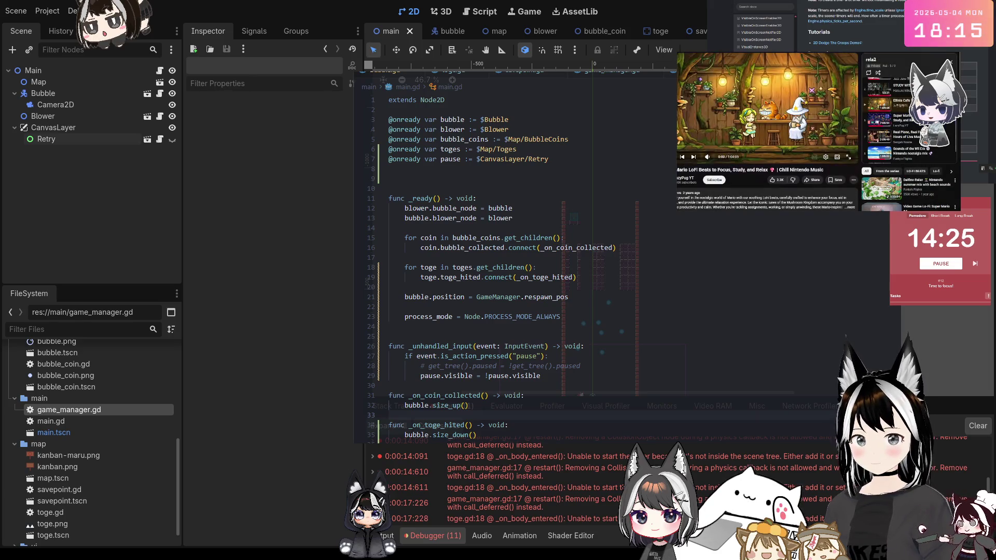
pyautogui.hotkey('alt', 'Tab')
# - Uncomment the get_tree().paused toggle line in _unhandled_input
pyautogui.click(535, 356)
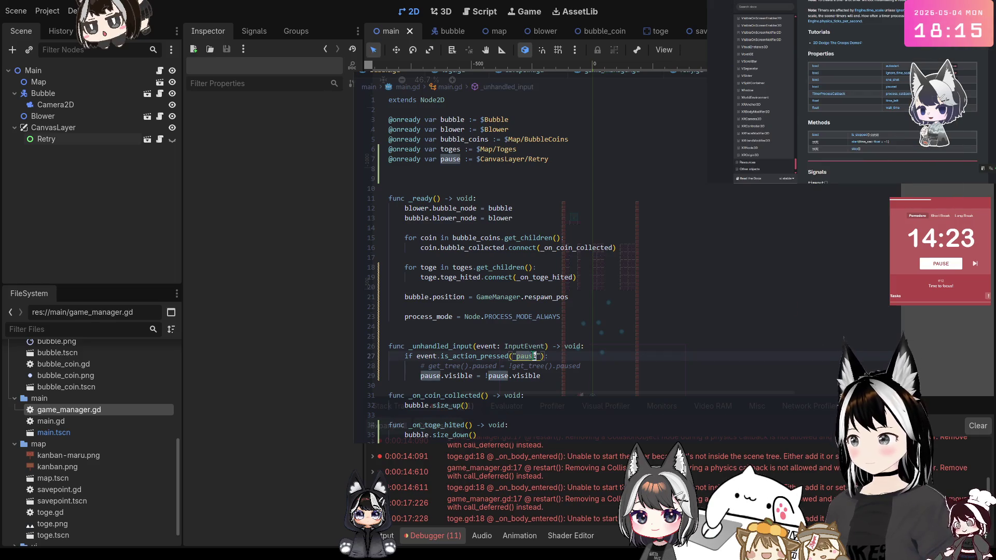
pyautogui.press('Down')
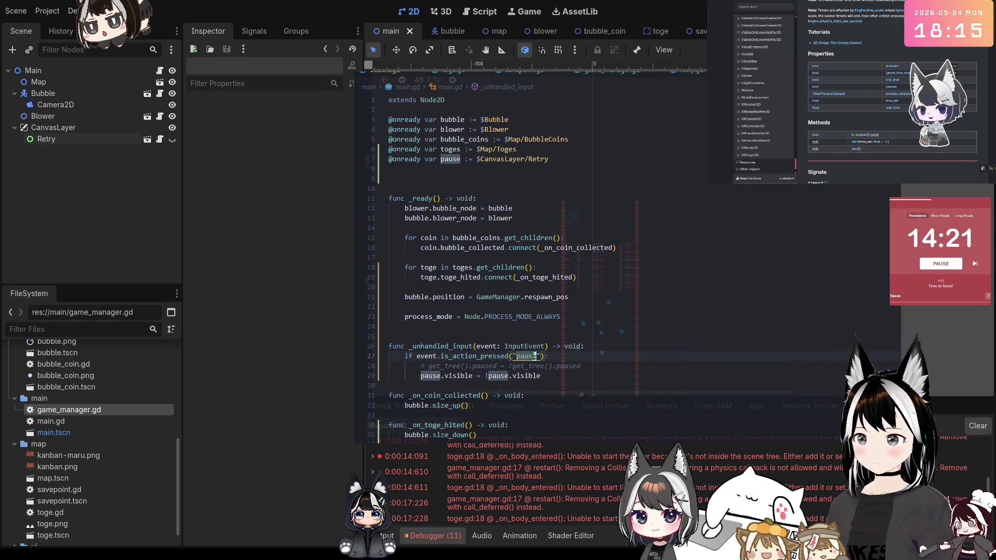
pyautogui.hotkey('ctrl', 'k')
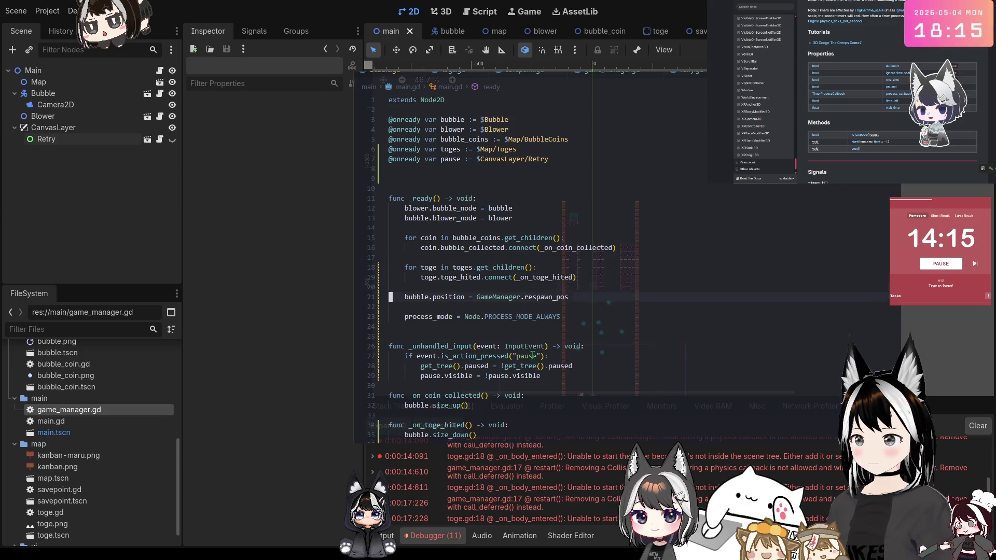
pyautogui.press('Down')
pyautogui.press('Down')
pyautogui.hotkey('ctrl', 'alt', 'o')
# - In game_manager.gd, paste process_mode = Node.PROCESS_MODE_ALWAYS above respawn_pos in _ready
pyautogui.write('game')
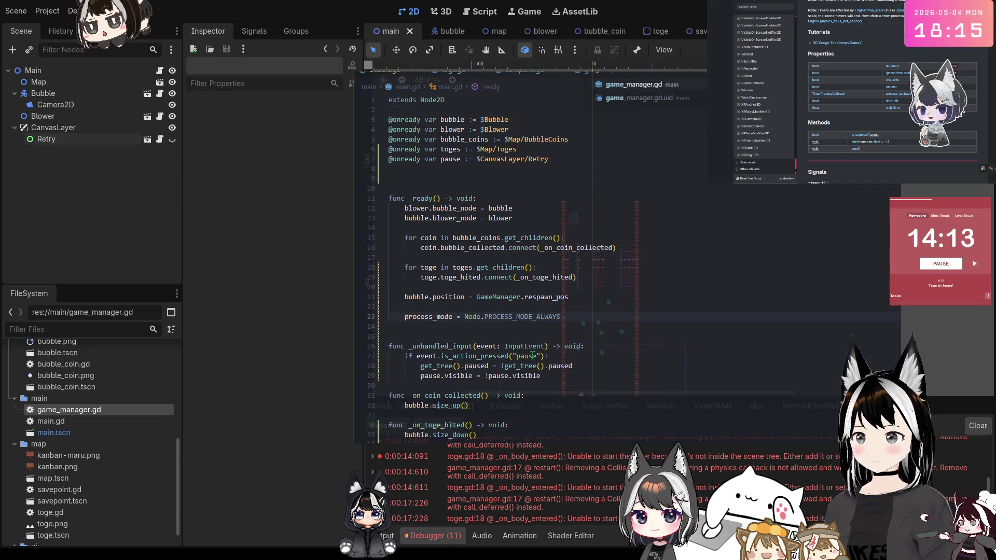
pyautogui.press('Return')
pyautogui.press('Up')
pyautogui.press('Up')
pyautogui.press('Up')
pyautogui.press('End')
pyautogui.press('Return')
pyautogui.hotkey('ctrl', 'v')
pyautogui.press('Home')
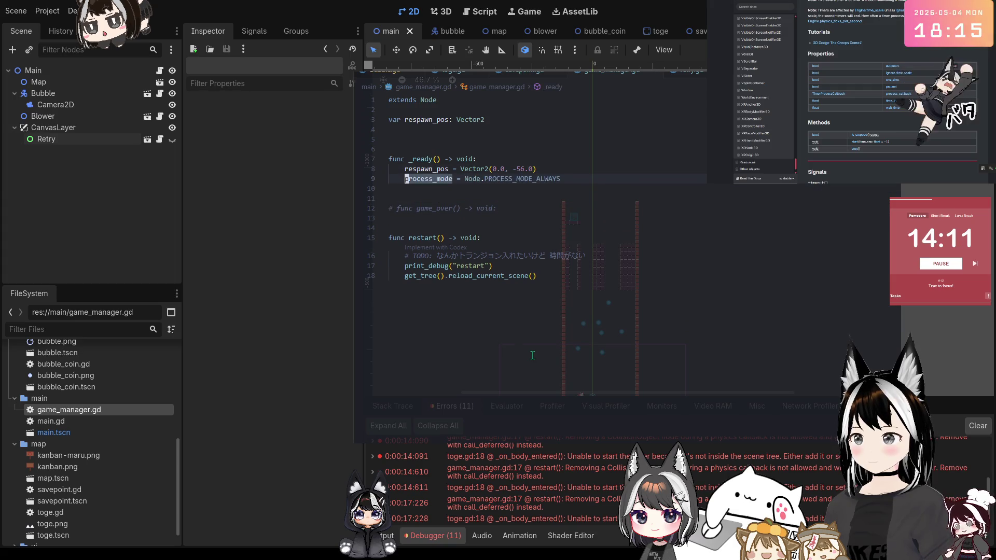
pyautogui.hotkey('ctrl', 'x')
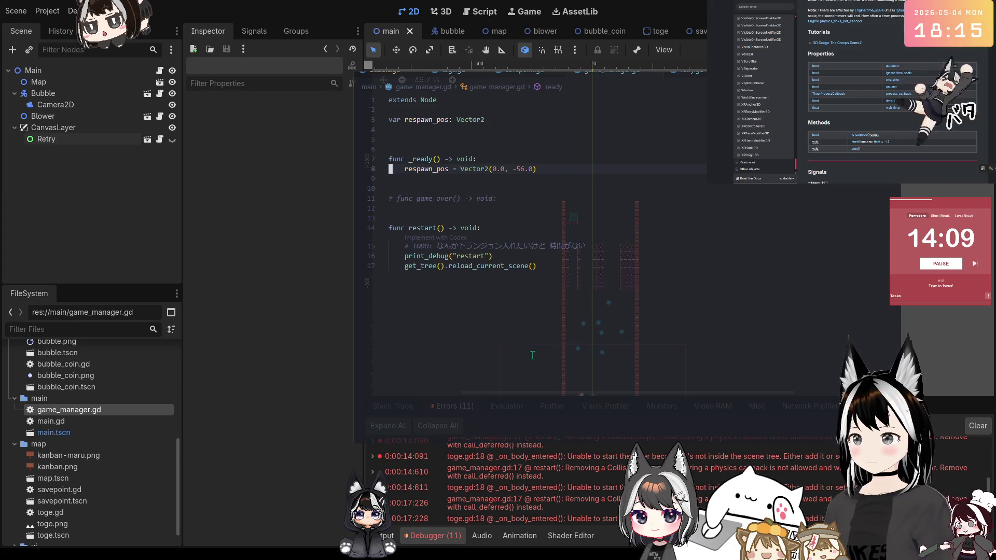
pyautogui.press('Up')
pyautogui.hotkey('ctrl', 'v')
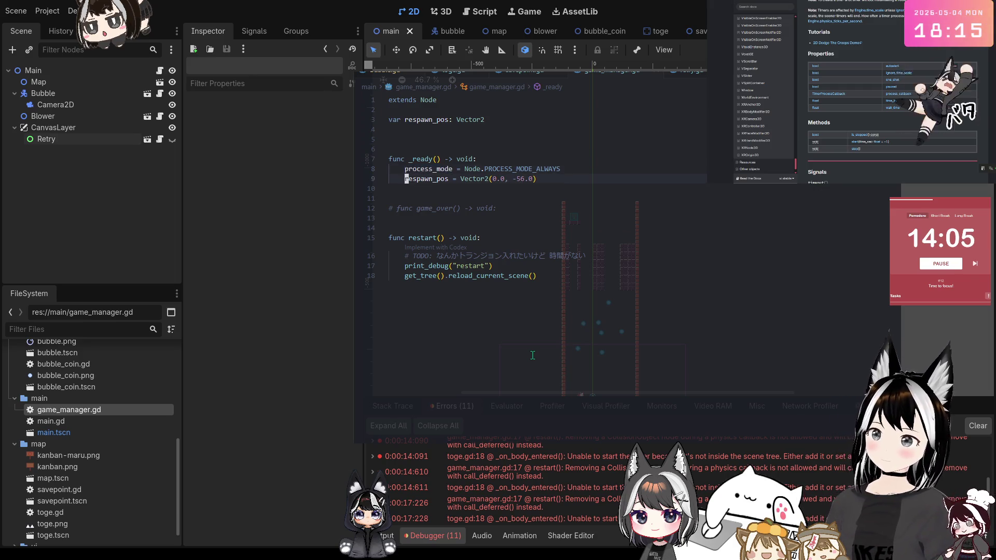
# - Open retry.gd and paste the process_mode line at the start of its _ready
pyautogui.hotkey('ctrl', 'alt', 'o')
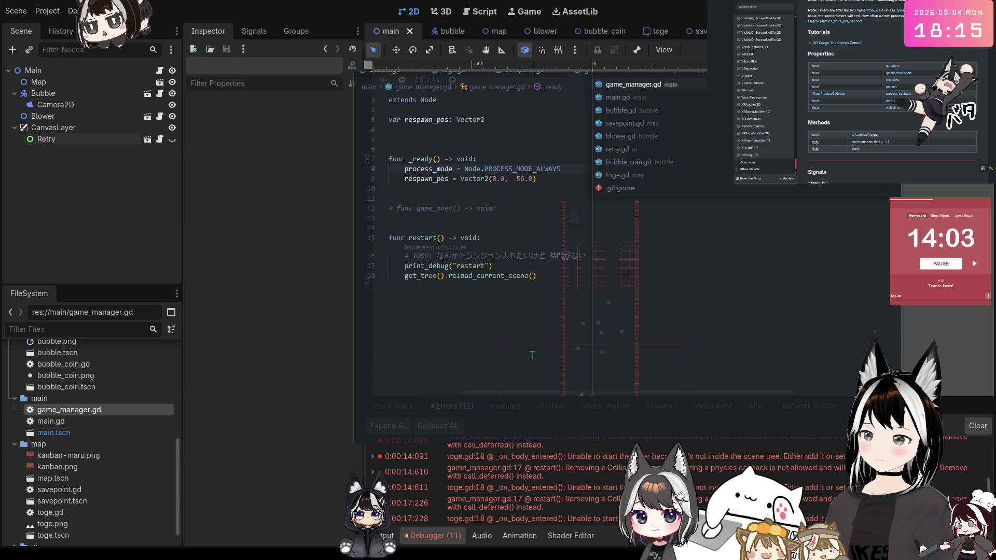
pyautogui.press('Escape')
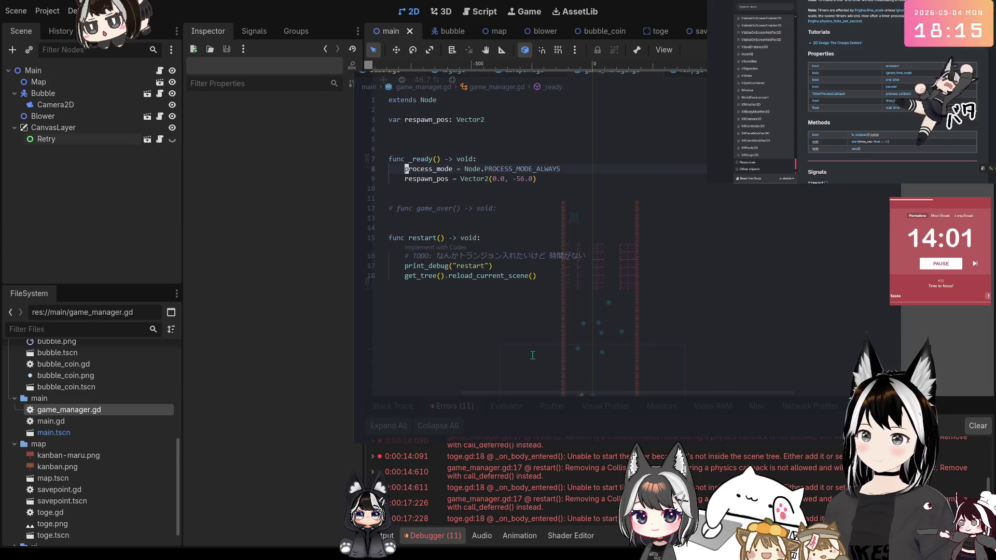
pyautogui.hotkey('ctrl', 'alt', 'o')
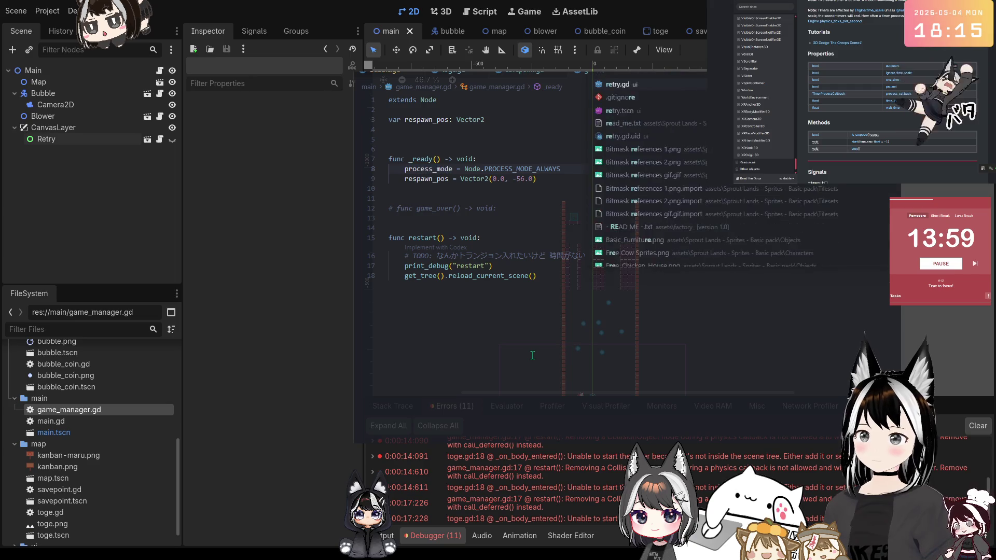
pyautogui.write('retry')
pyautogui.press('Return')
pyautogui.press('Up')
pyautogui.press('Up')
pyautogui.press('Up')
pyautogui.hotkey('ctrl', 'v')
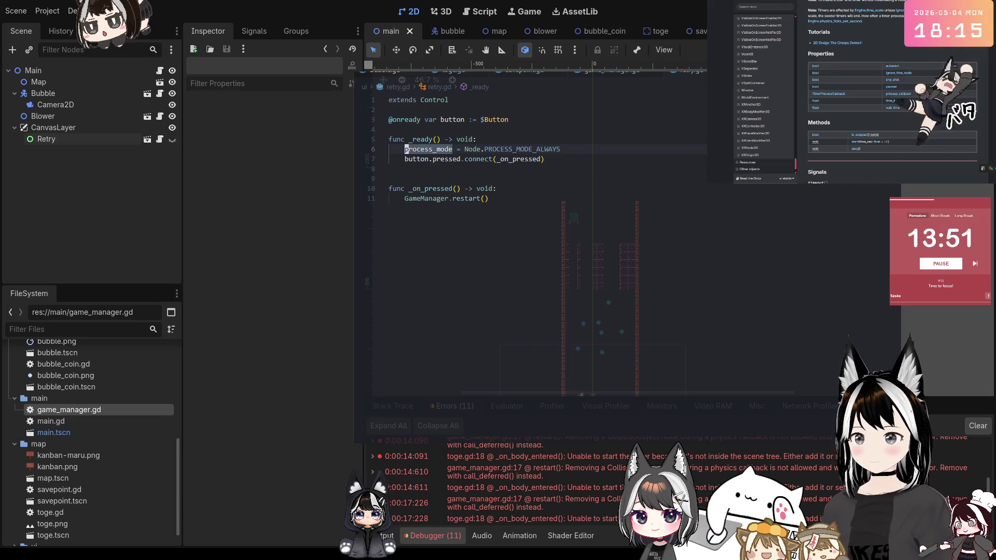
# - Test-run the game, restart from the Retry option, then return to the main scene
pyautogui.press('F5')
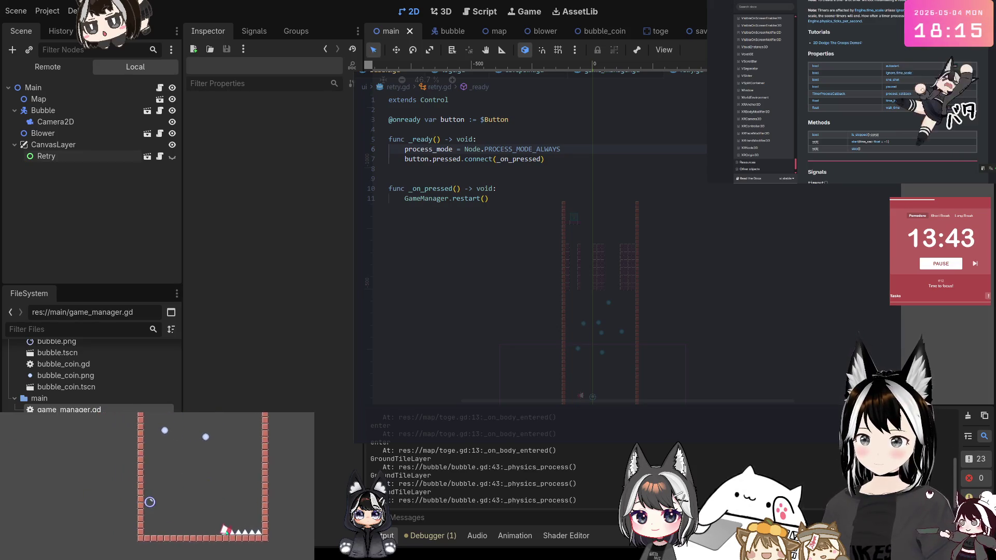
pyautogui.click(187, 509)
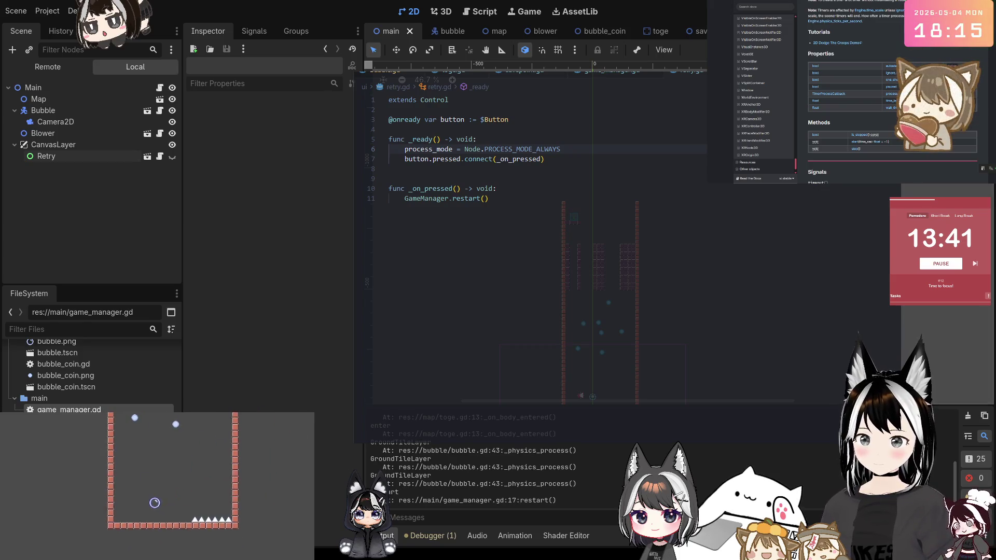
pyautogui.click(147, 139)
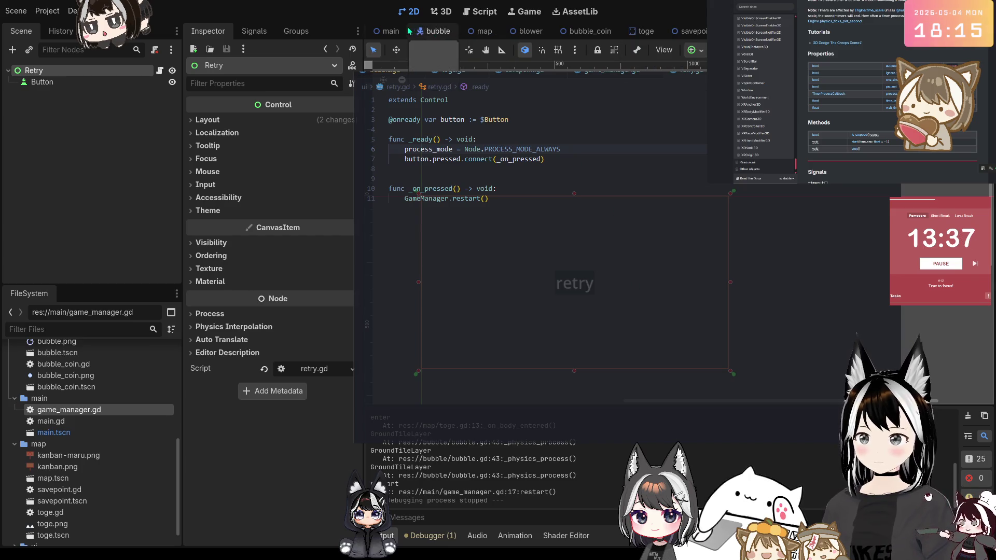
pyautogui.click(392, 31)
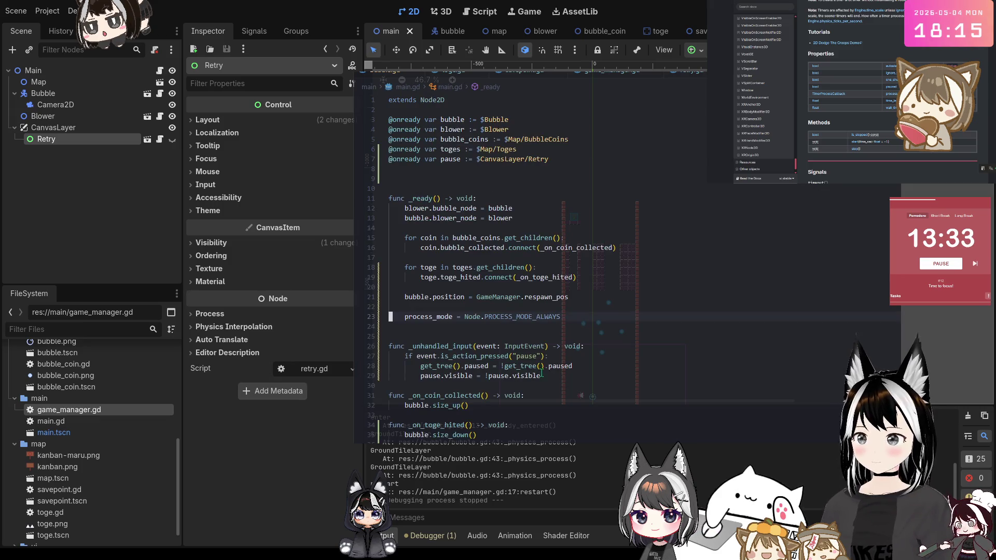
# - Comment out the process_mode = Node.PROCESS_MODE_ALWAYS line in main.gd's _ready
pyautogui.click(547, 363)
pyautogui.press('Up')
pyautogui.press('Up')
pyautogui.press('Up')
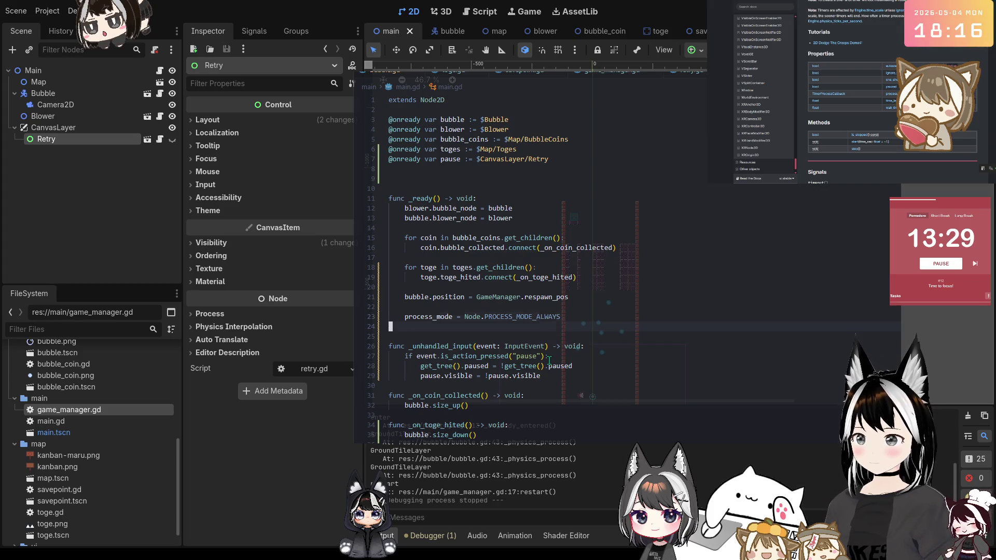
pyautogui.press('Up')
pyautogui.press('Up')
pyautogui.press('Up')
pyautogui.hotkey('ctrl', 'p')
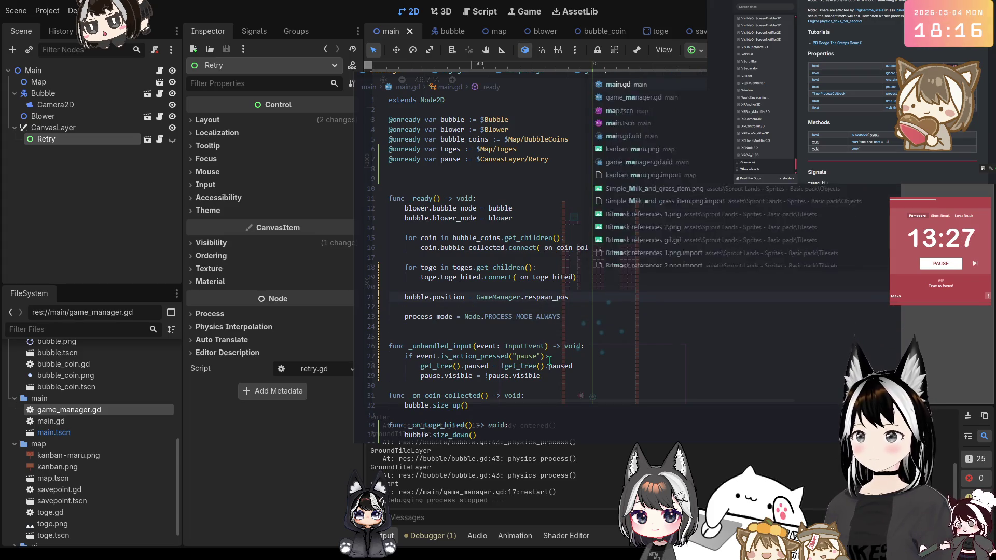
pyautogui.press('Escape')
pyautogui.press('Down')
pyautogui.press('Down')
pyautogui.hotkey('ctrl', 'k')
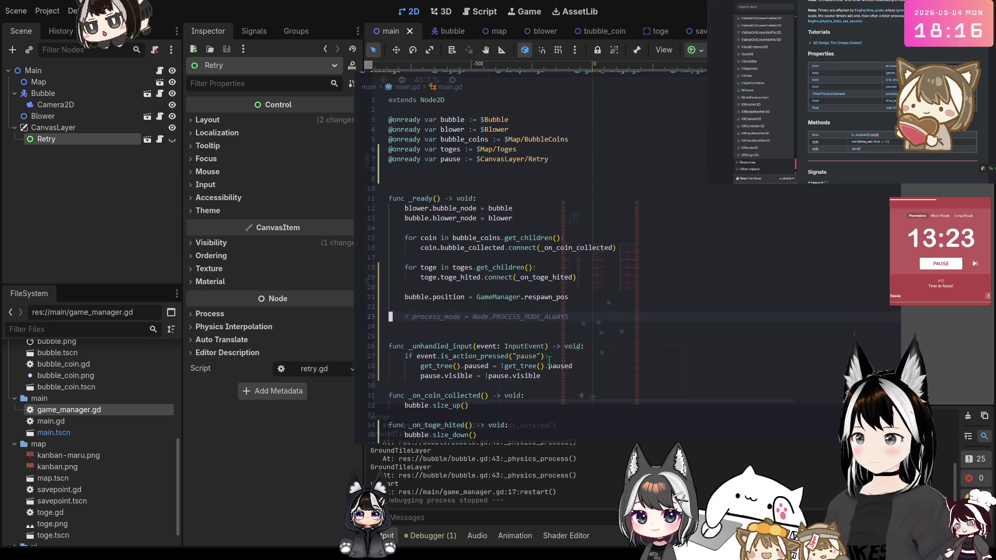
# - Test-run and stop the game, then copy the pause-toggling line
pyautogui.press('F5')
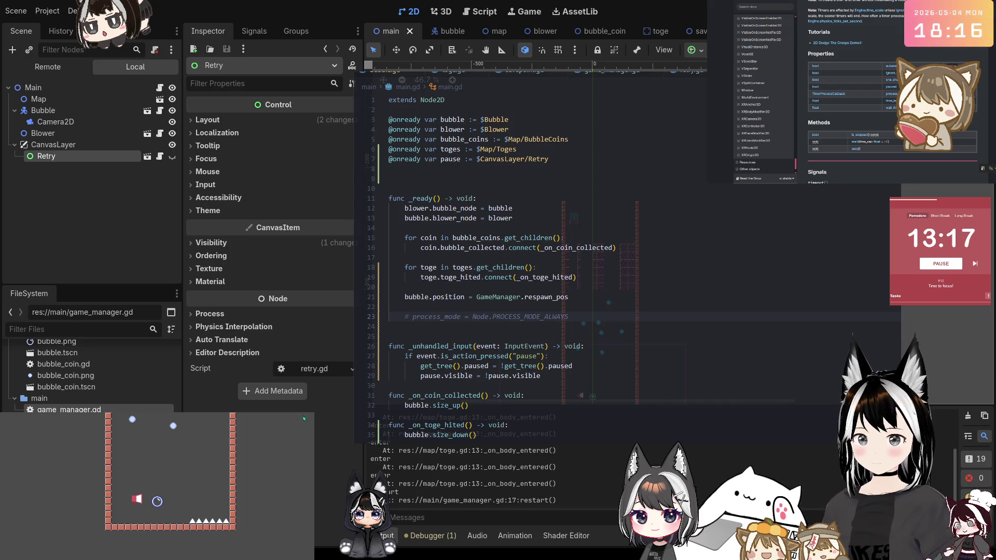
pyautogui.press('F8')
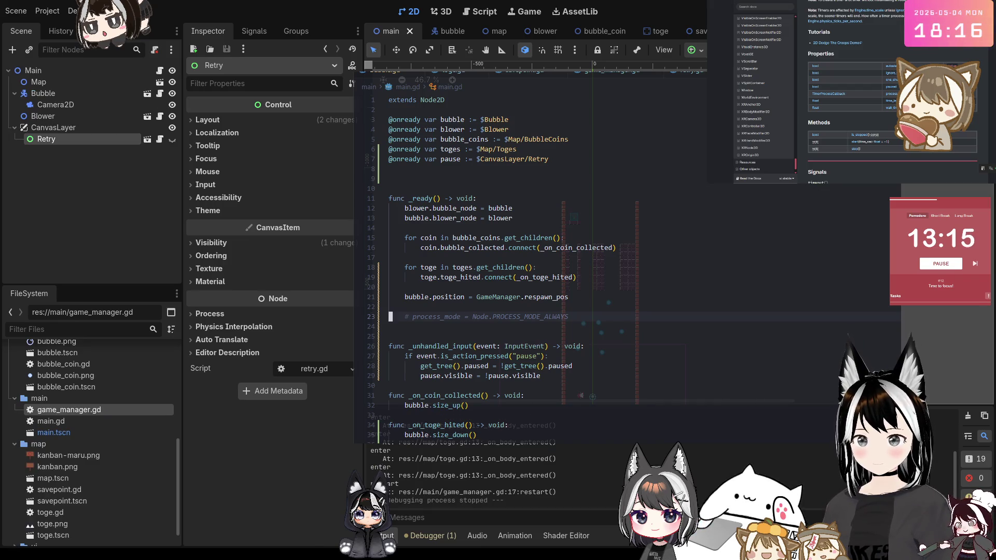
pyautogui.press('Down')
pyautogui.press('Down')
pyautogui.press('Down')
pyautogui.press('End')
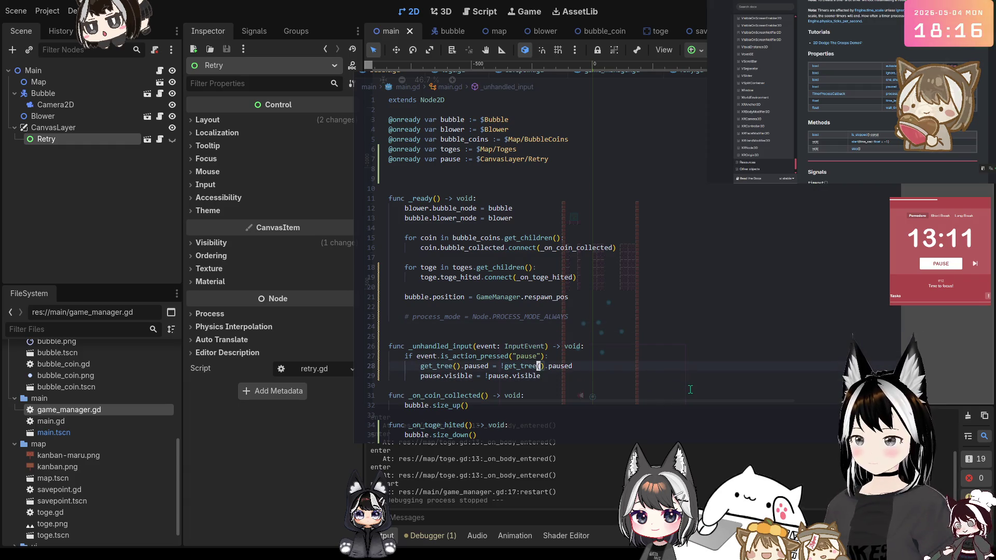
pyautogui.hotkey('ctrl', 'Tab')
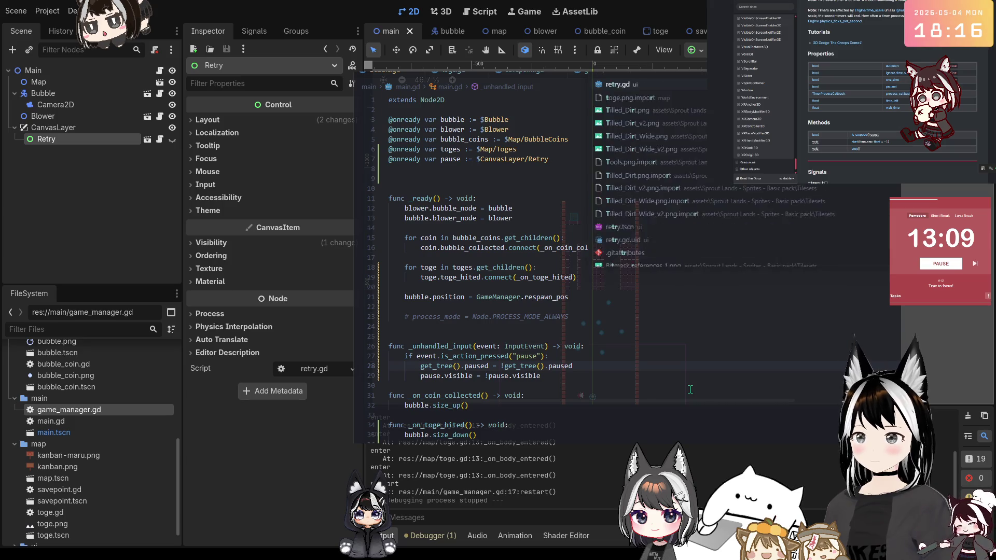
# - Paste the pause toggle line, unindented, after reload_current_scene() in game_manager.gd's restart()
pyautogui.press('Tab')
pyautogui.press('Tab')
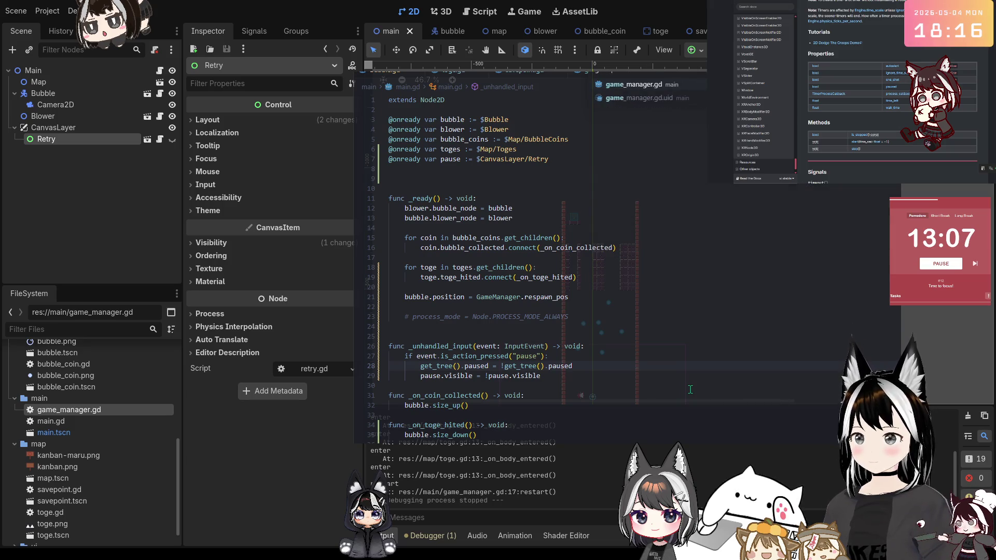
pyautogui.press('Down')
pyautogui.press('Down')
pyautogui.press('Down')
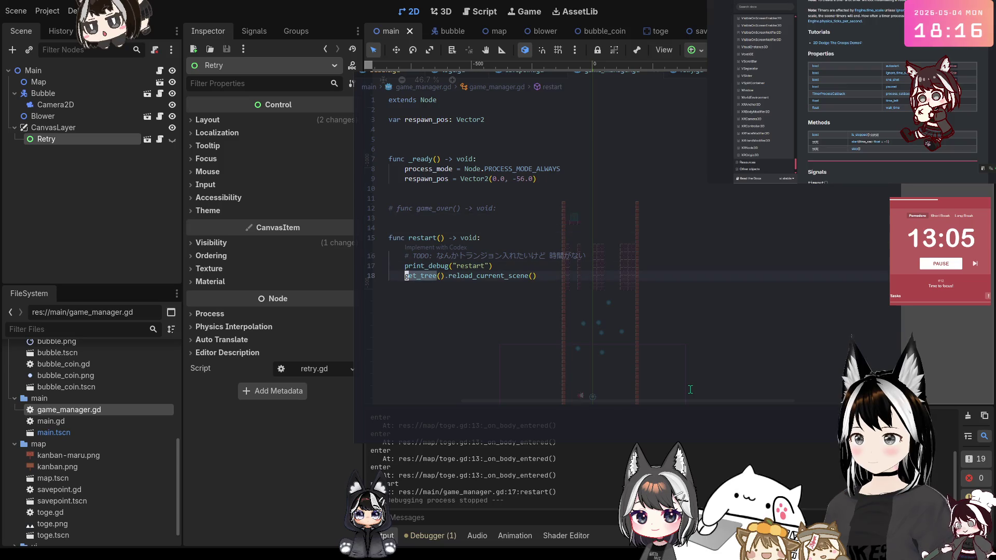
pyautogui.press('End')
pyautogui.press('Return')
pyautogui.hotkey('ctrl', 'v')
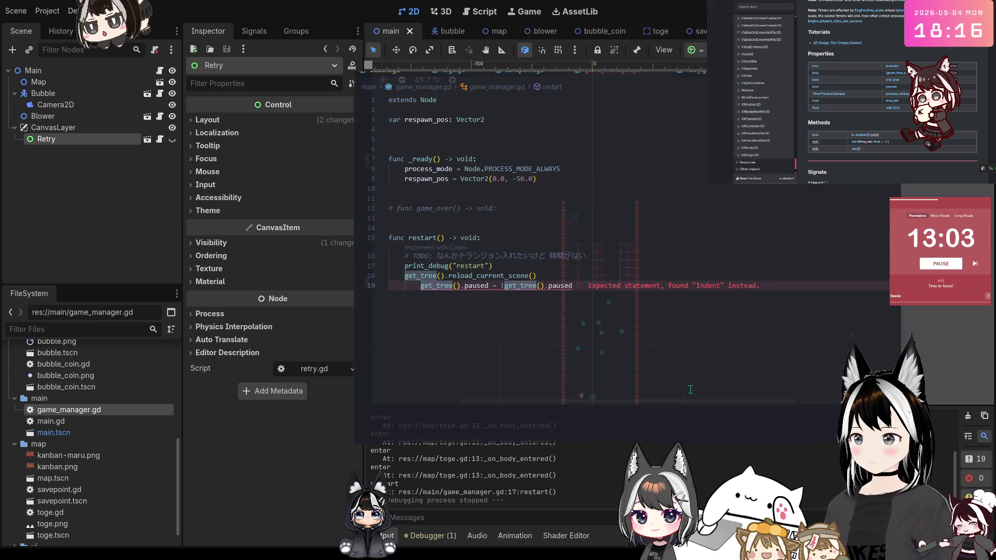
pyautogui.press('Home')
pyautogui.press('BackSpace')
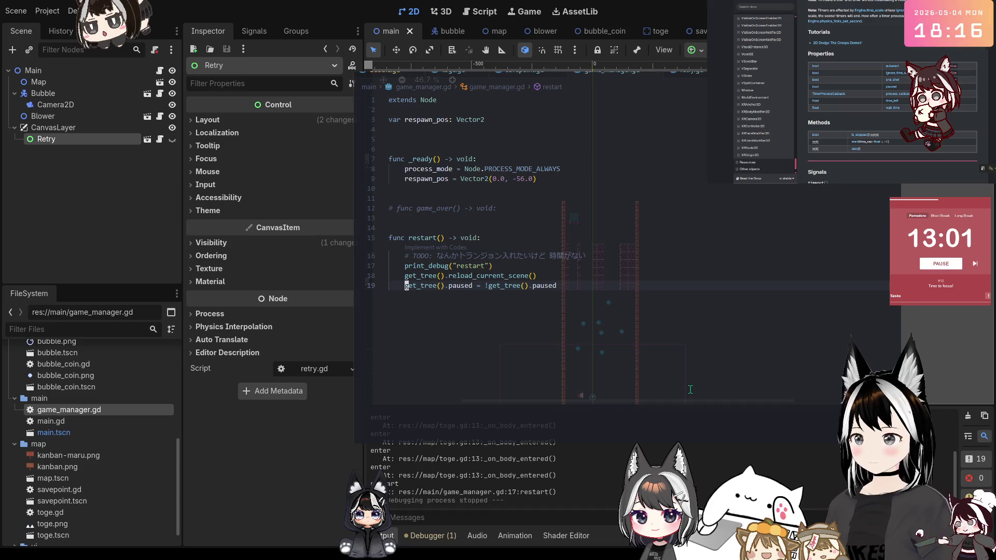
# - Replace the toggle expression so the line reads get_tree().paused = false
pyautogui.hotkey('ctrl', 'Right')
pyautogui.hotkey('ctrl', 'Right')
pyautogui.hotkey('ctrl', 'Right')
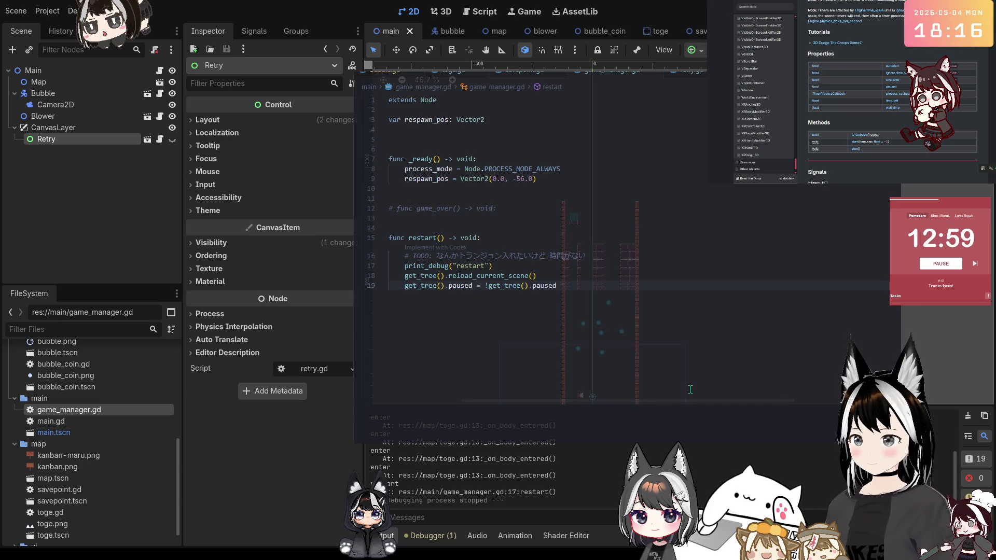
pyautogui.hotkey('ctrl', 'shift', 'Right')
pyautogui.hotkey('ctrl', 'shift', 'Right')
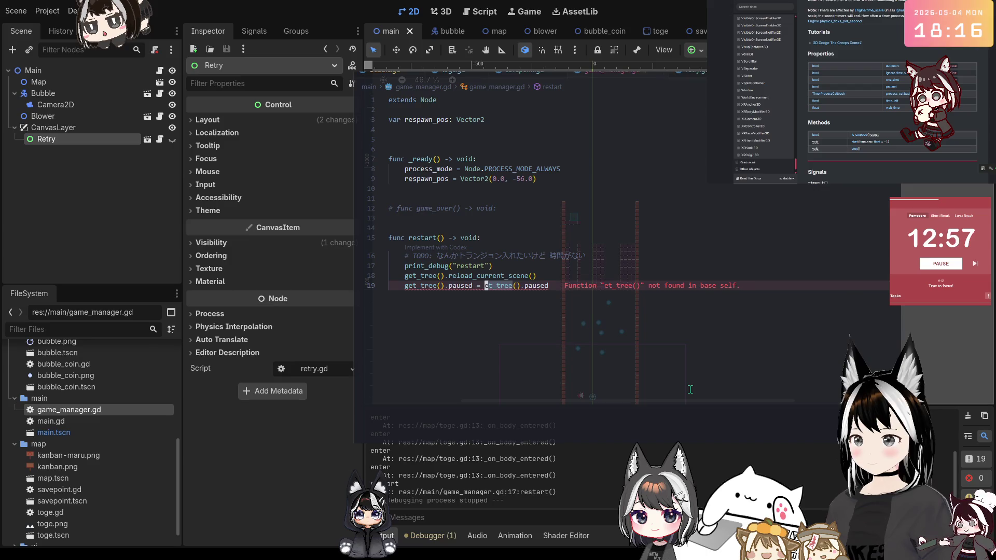
pyautogui.press('Delete')
pyautogui.press('End')
pyautogui.press('BackSpace')
pyautogui.press('BackSpace')
pyautogui.press('BackSpace')
pyautogui.press('BackSpace')
pyautogui.press('BackSpace')
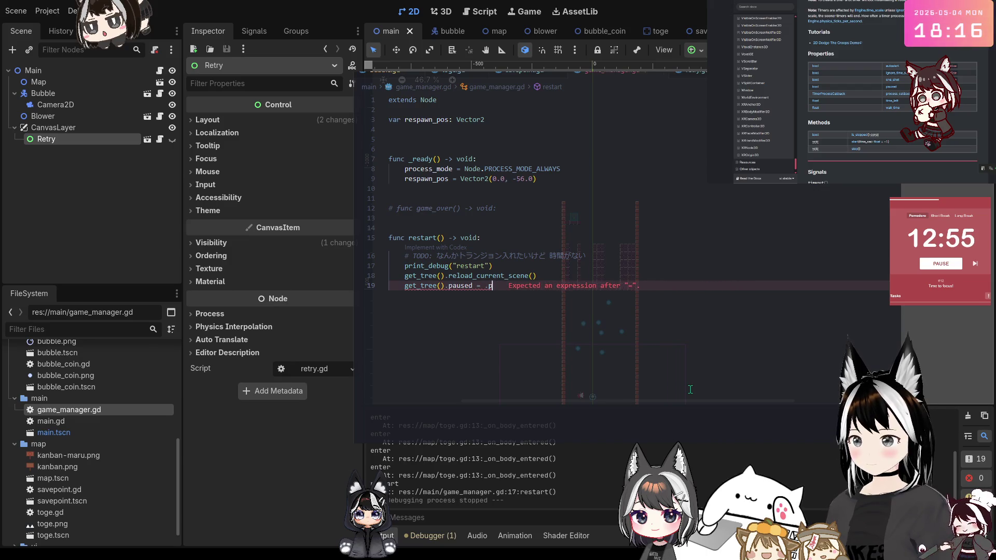
pyautogui.write('false')
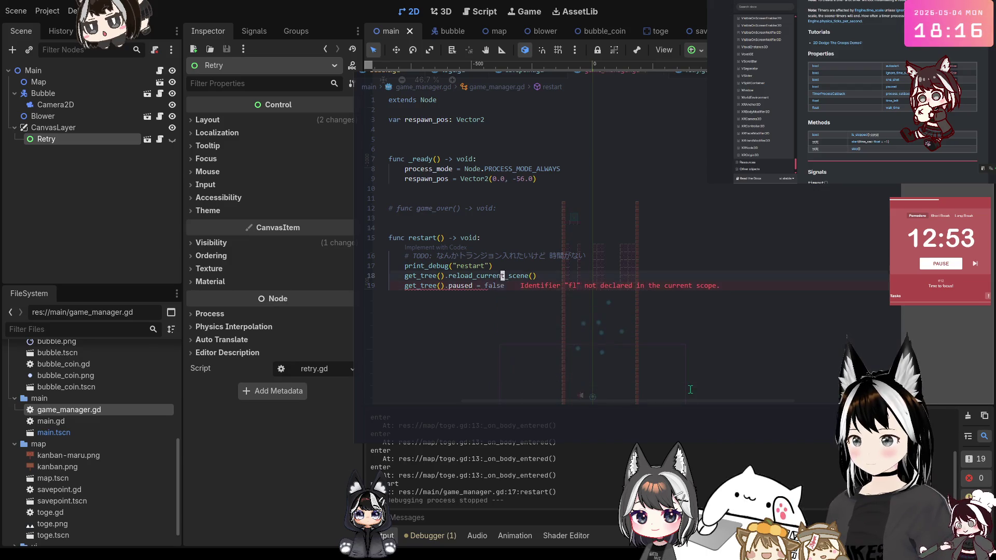
# - Run and stop the game to test restart unpausing, review restart(), then switch to savepoint.gd
pyautogui.press('F5')
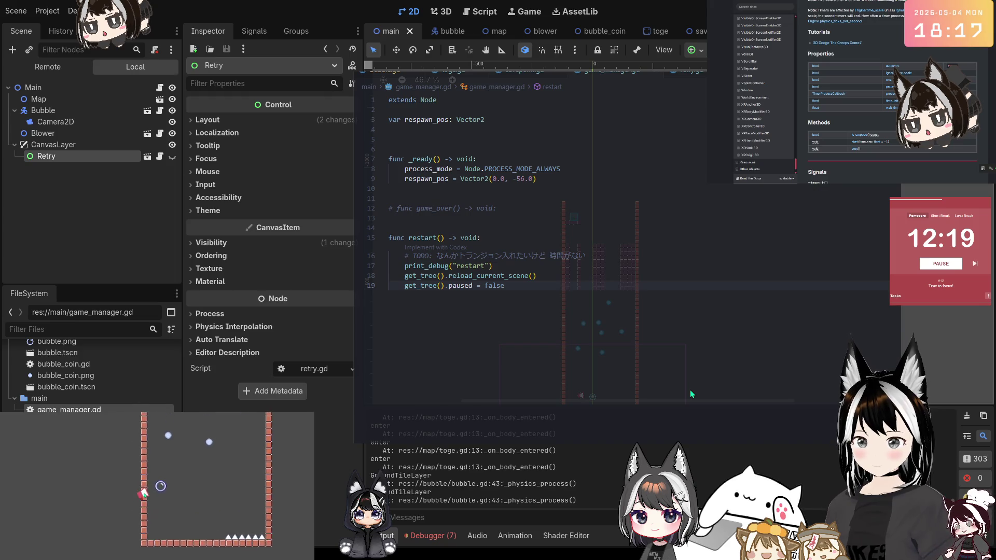
pyautogui.press('F8')
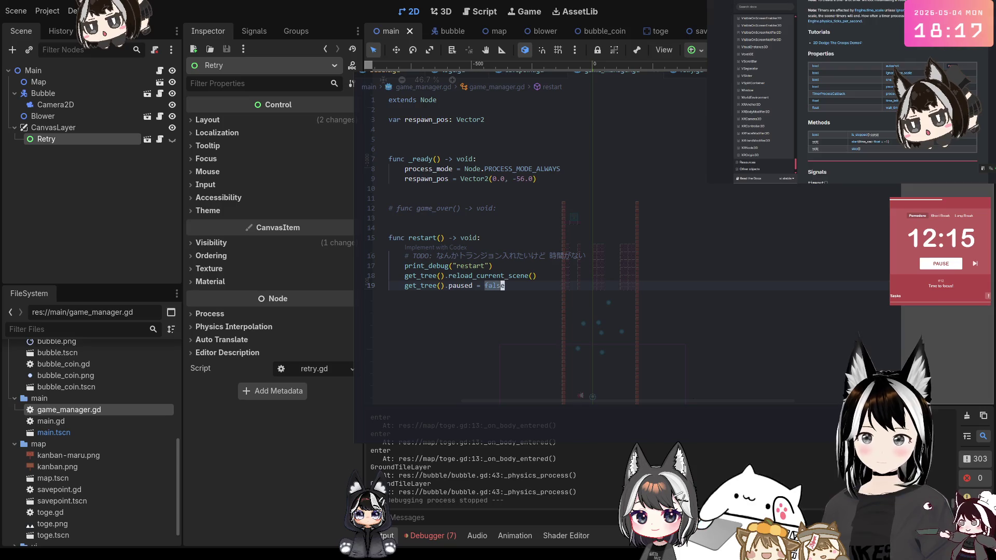
pyautogui.click(537, 279)
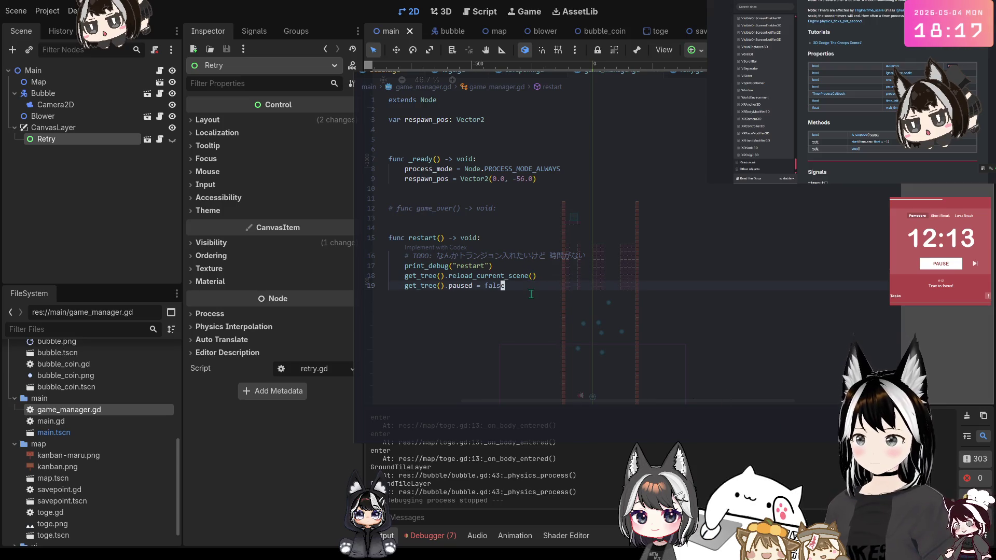
pyautogui.doubleClick(530, 294)
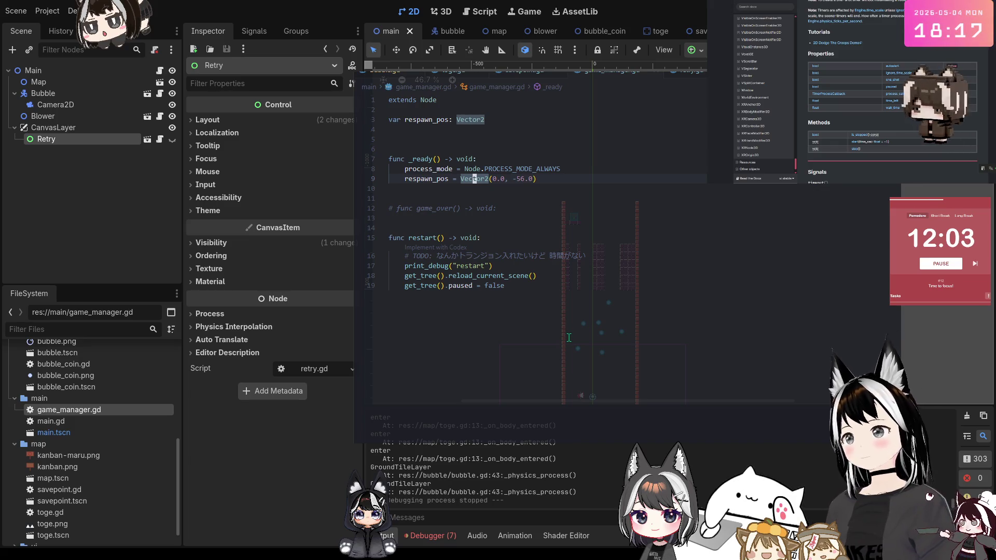
pyautogui.click(522, 276)
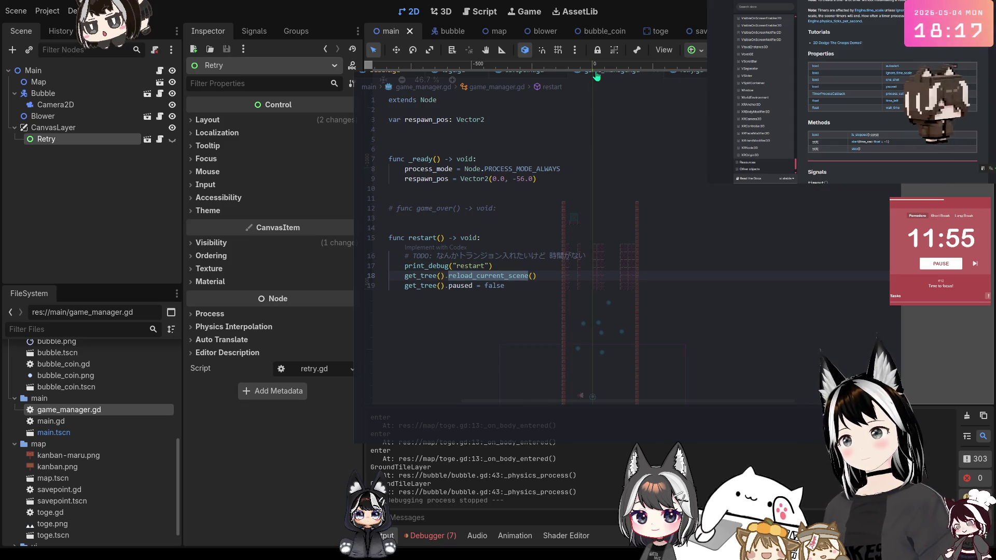
pyautogui.hotkey('alt', 'Left')
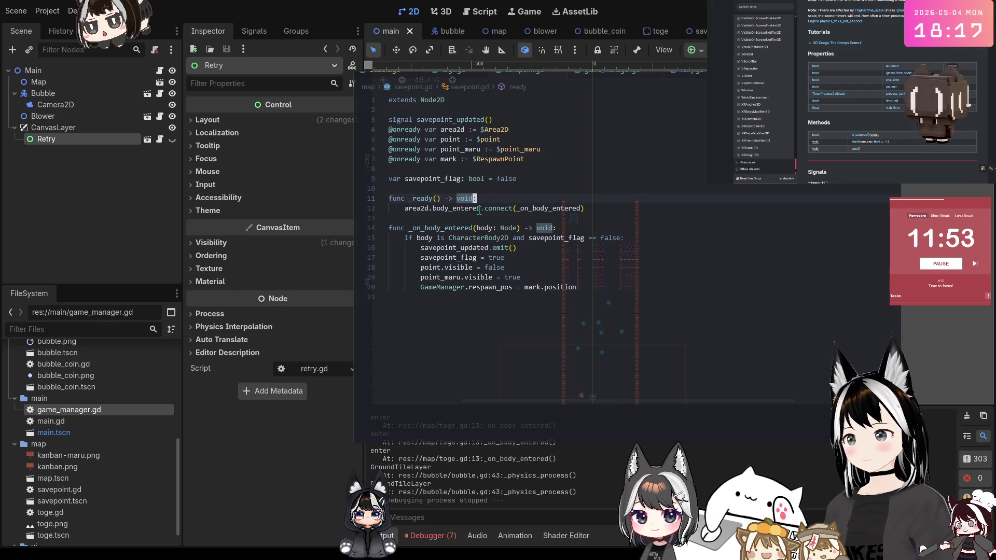
# - Check where savepoint_updated is used in savepoint.gd, then return to game_manager.gd
pyautogui.doubleClick(454, 247)
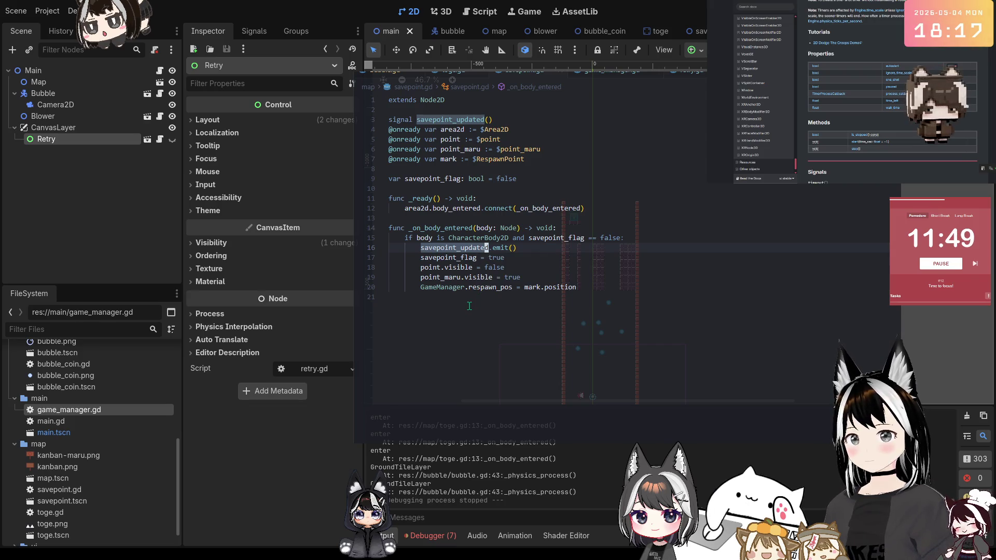
pyautogui.press('Right')
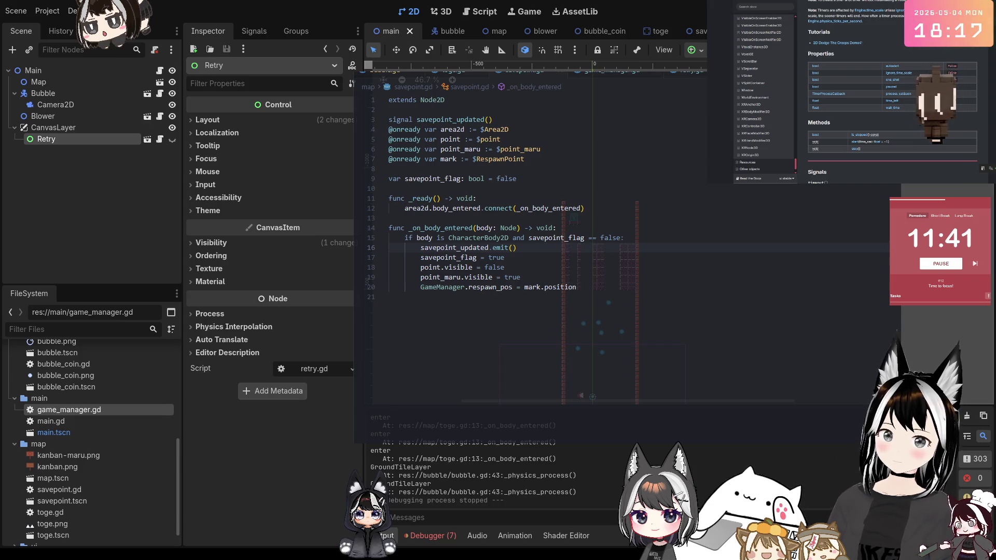
pyautogui.hotkey('alt', 'Left')
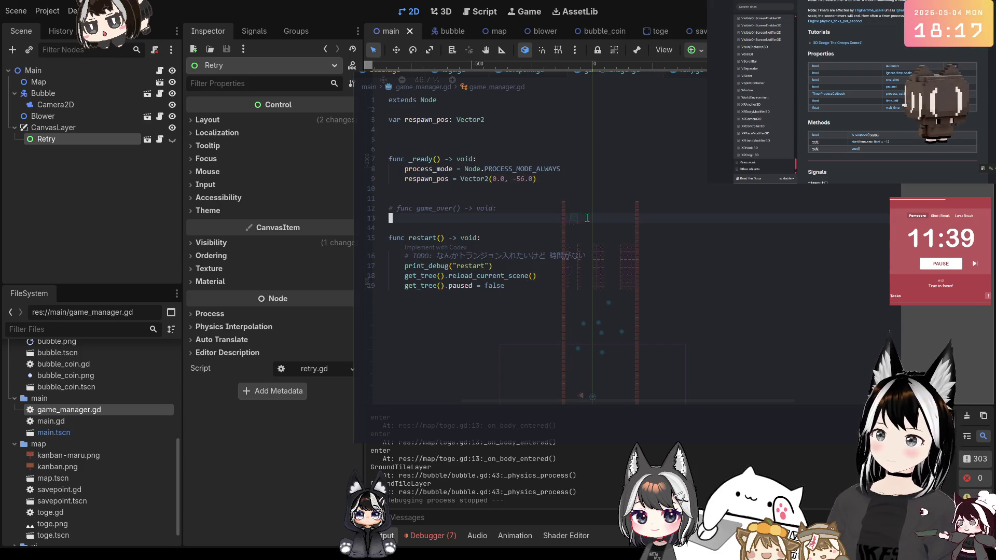
# - Move respawn_pos out of _ready into the declaration respawn_pos := Vector2(0.0, -56.0) on line 3
pyautogui.press('Up')
pyautogui.press('Up')
pyautogui.hotkey('ctrl', 'shift', 'k')
pyautogui.press('Up')
pyautogui.press('Up')
pyautogui.press('Up')
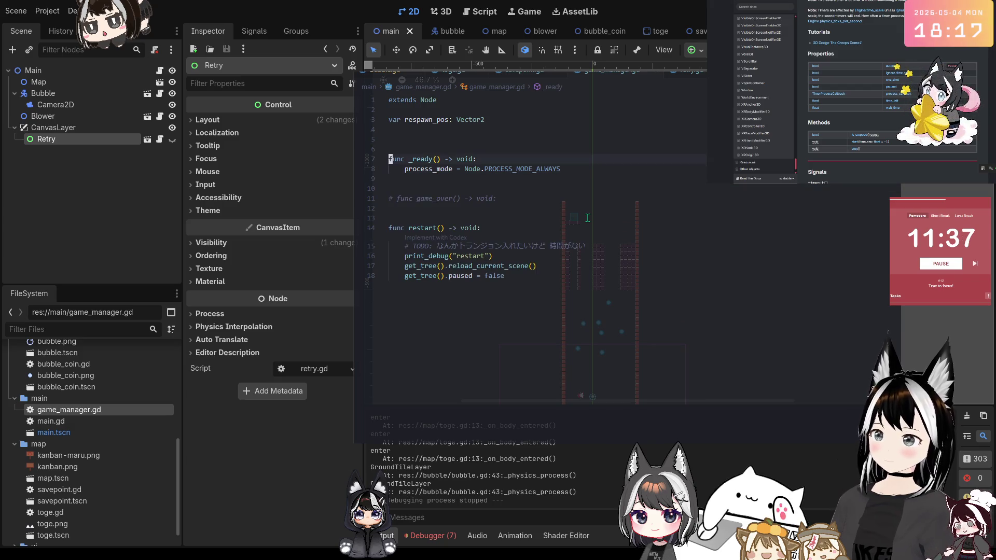
pyautogui.write('respawn_pos = Vector2(0.0, -56.0)')
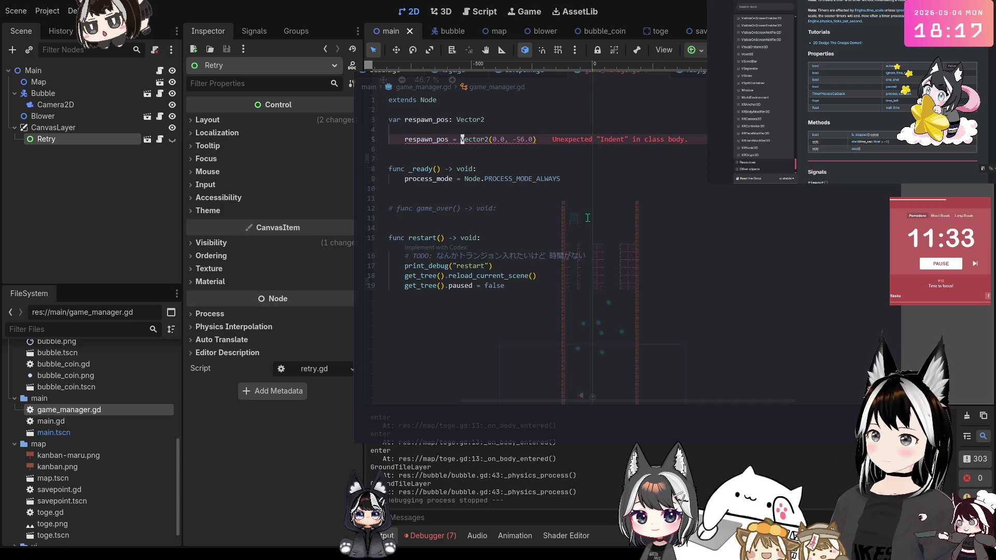
pyautogui.press('BackSpace')
pyautogui.press('BackSpace')
pyautogui.press('BackSpace')
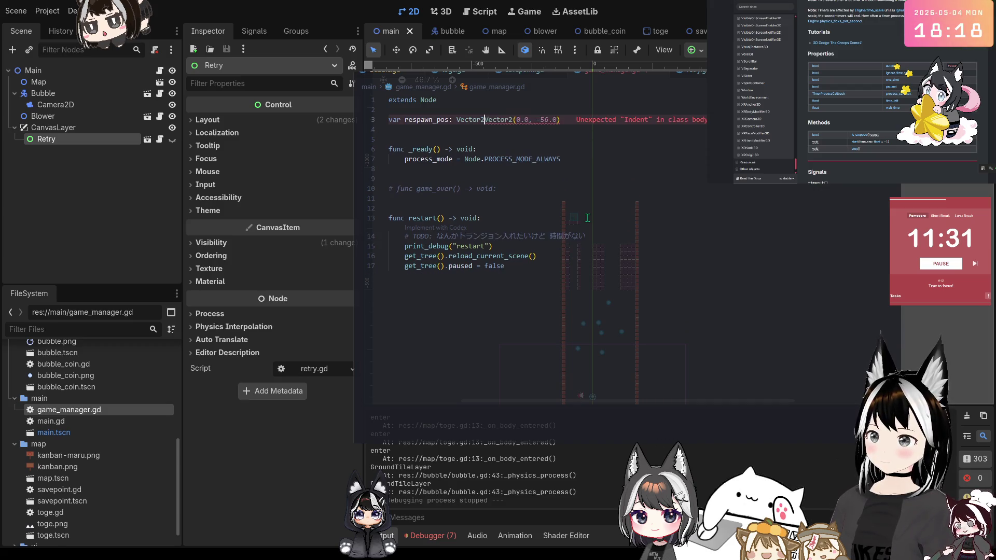
pyautogui.press('BackSpace')
pyautogui.press('BackSpace')
pyautogui.press('BackSpace')
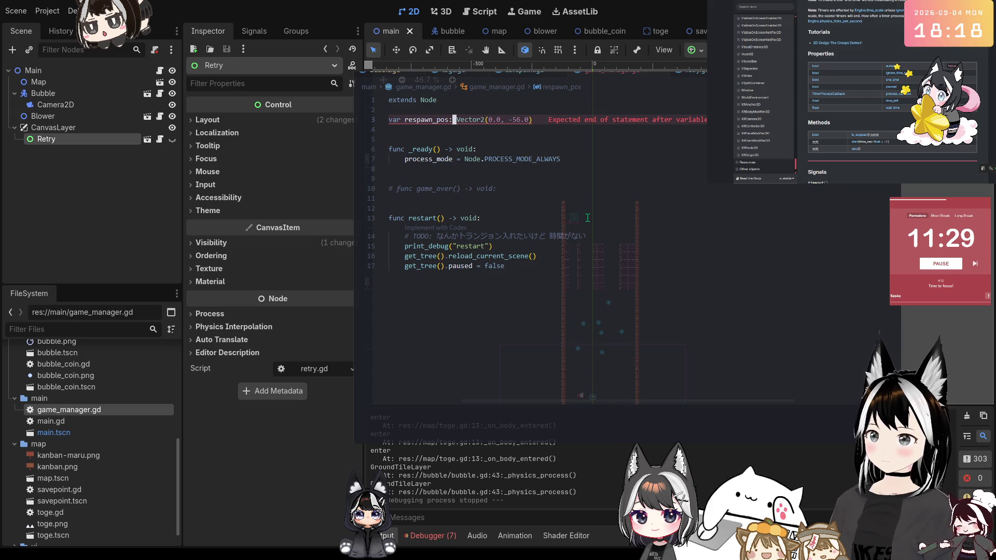
pyautogui.press('Right')
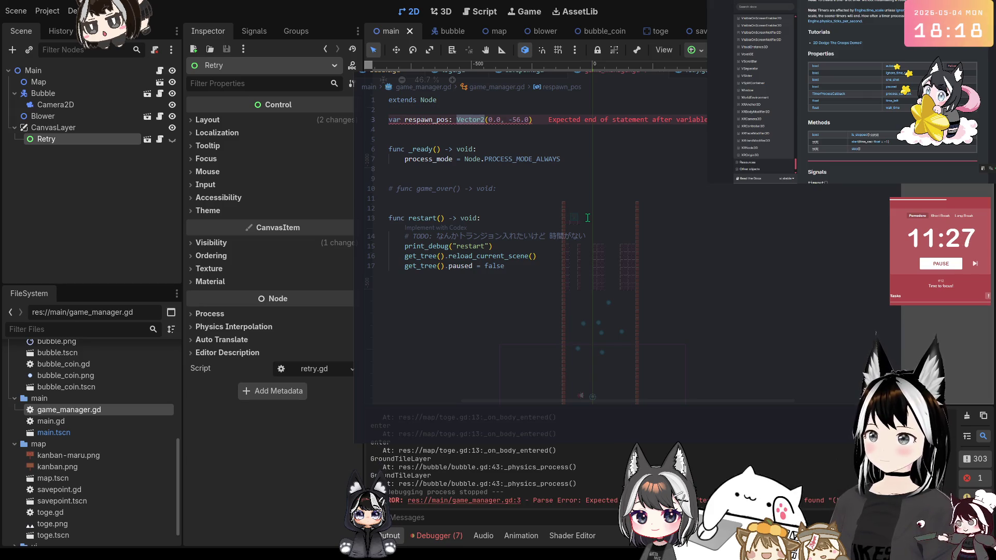
pyautogui.write('=')
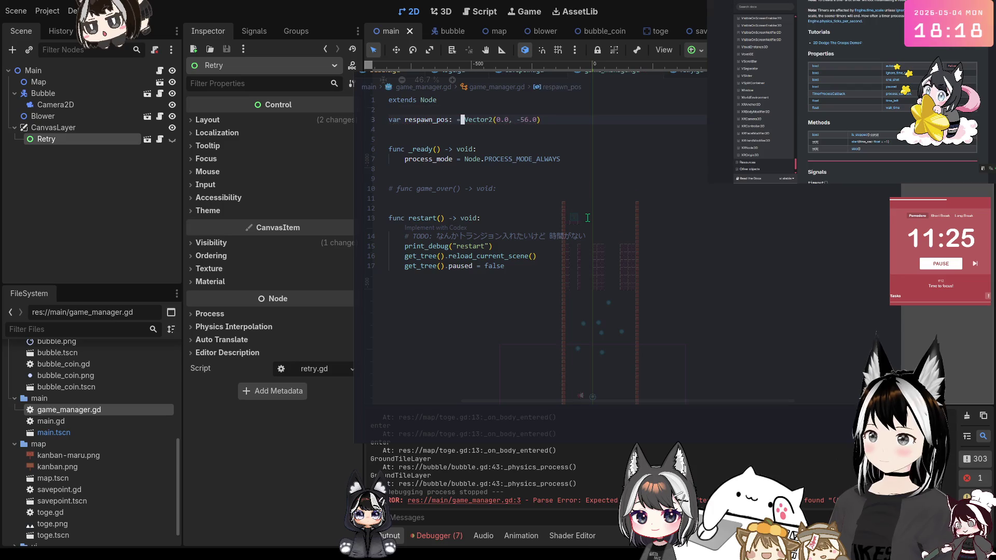
pyautogui.press('BackSpace')
pyautogui.press('Left')
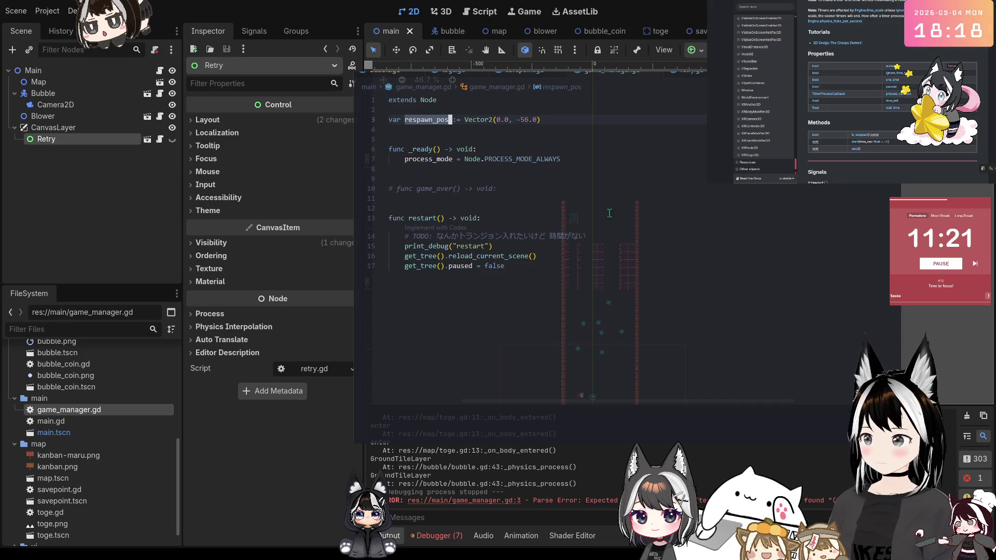
pyautogui.click(51, 207)
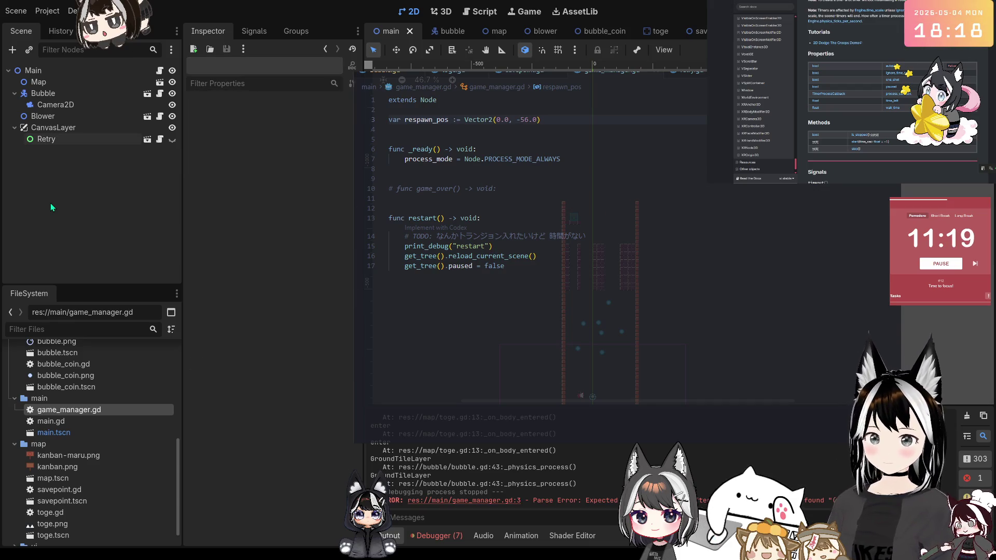
pyautogui.press('F5')
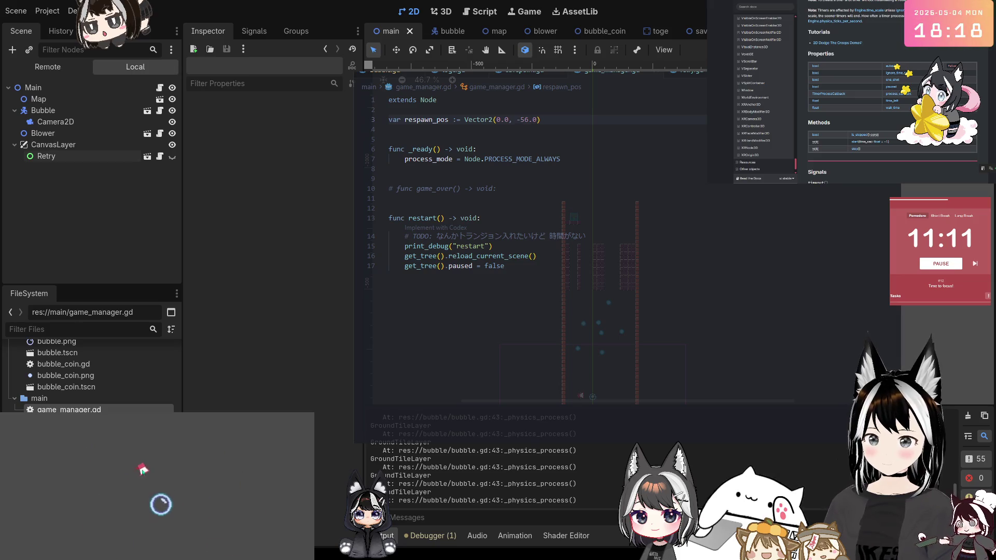
pyautogui.click(156, 504)
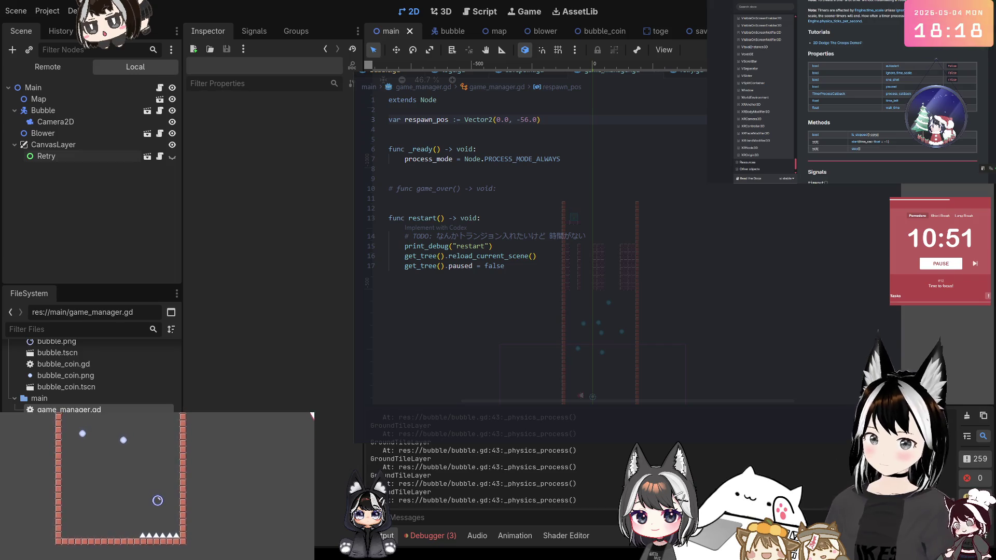
pyautogui.press('F8')
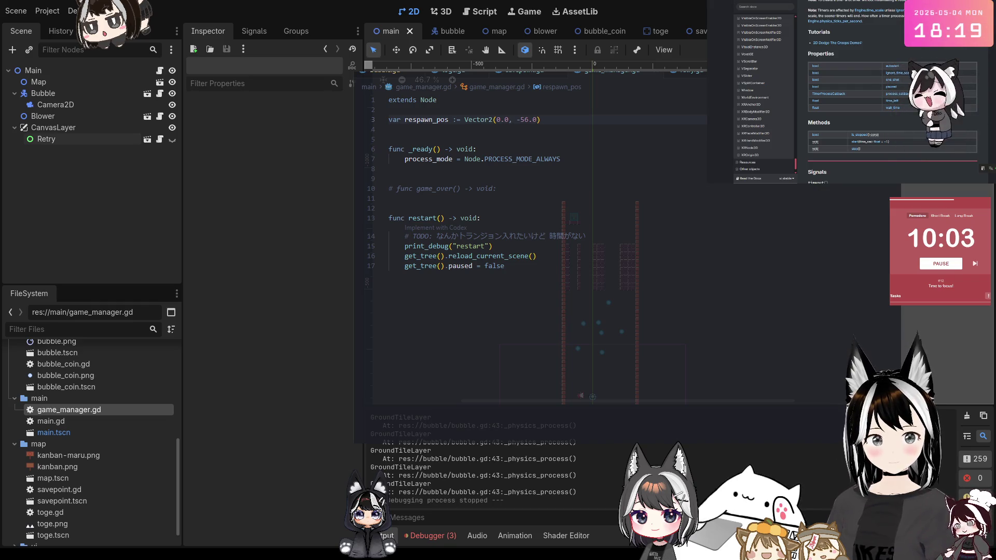
# - In savepoint.gd, change mark.position to mark.global_position on line 20
pyautogui.doubleClick(501, 266)
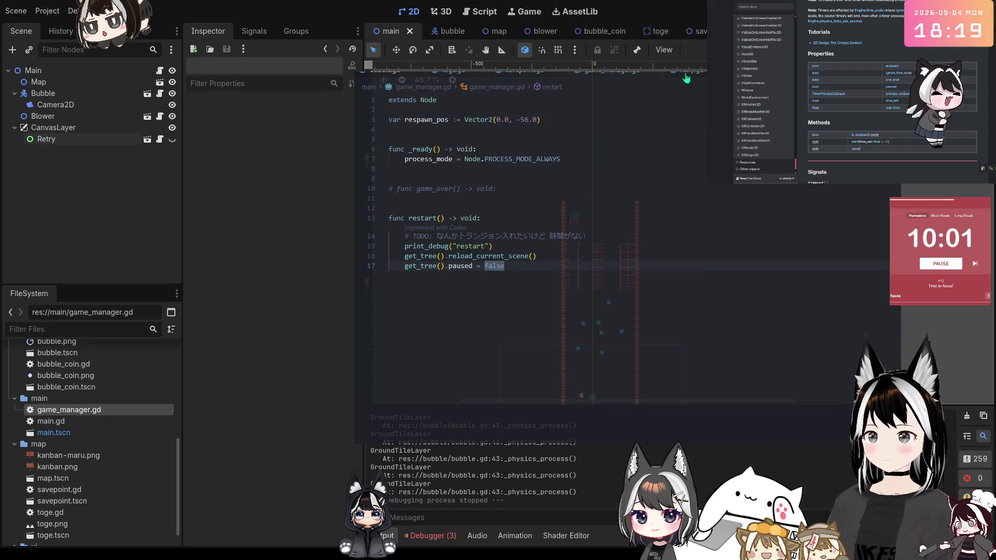
pyautogui.hotkey('alt', 'Left')
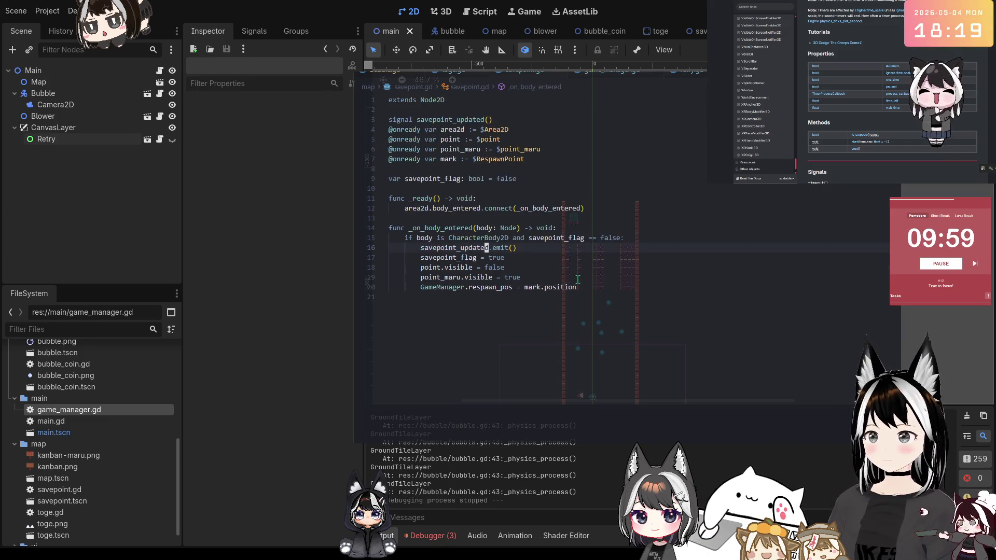
pyautogui.hotkey('ctrl', 'End')
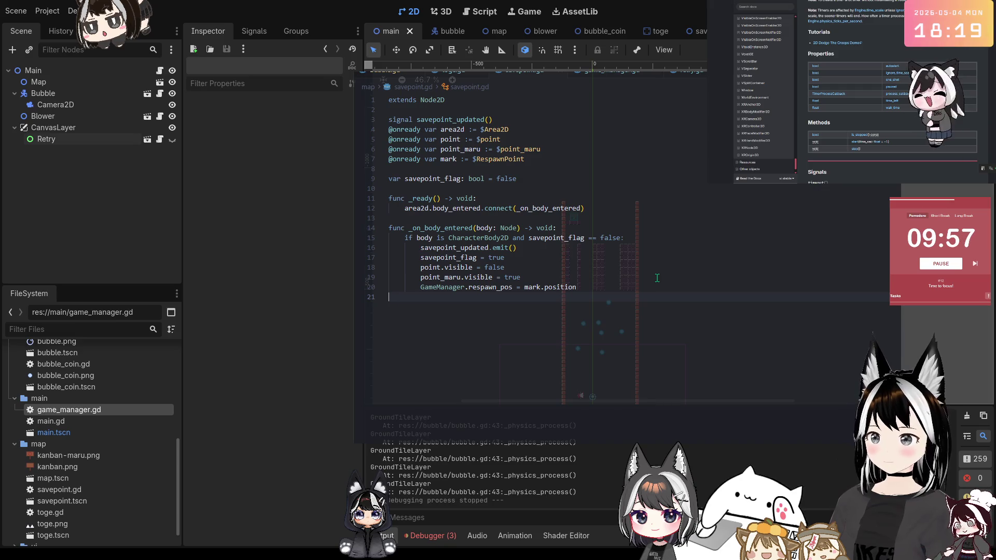
pyautogui.press('Left')
pyautogui.hotkey('ctrl', 'Left')
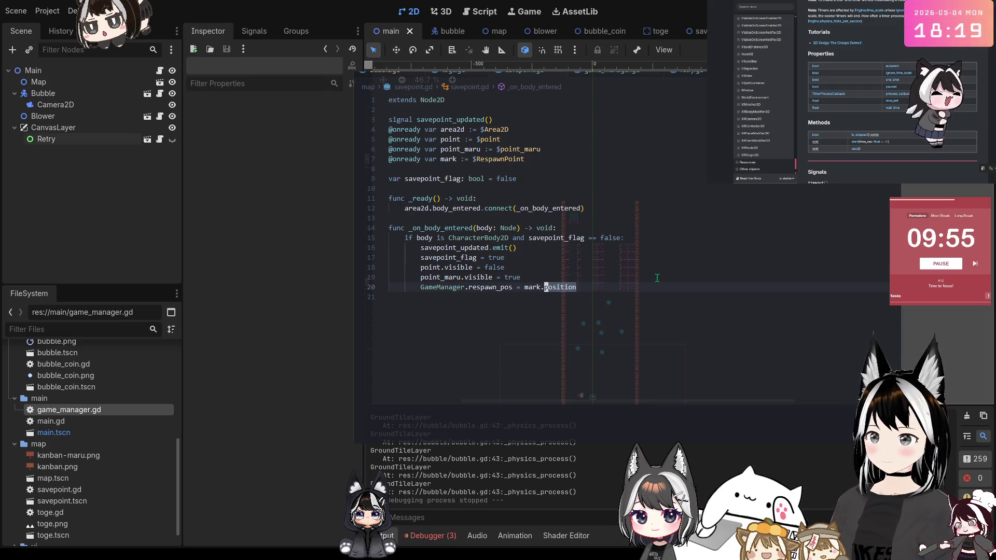
pyautogui.write('global_')
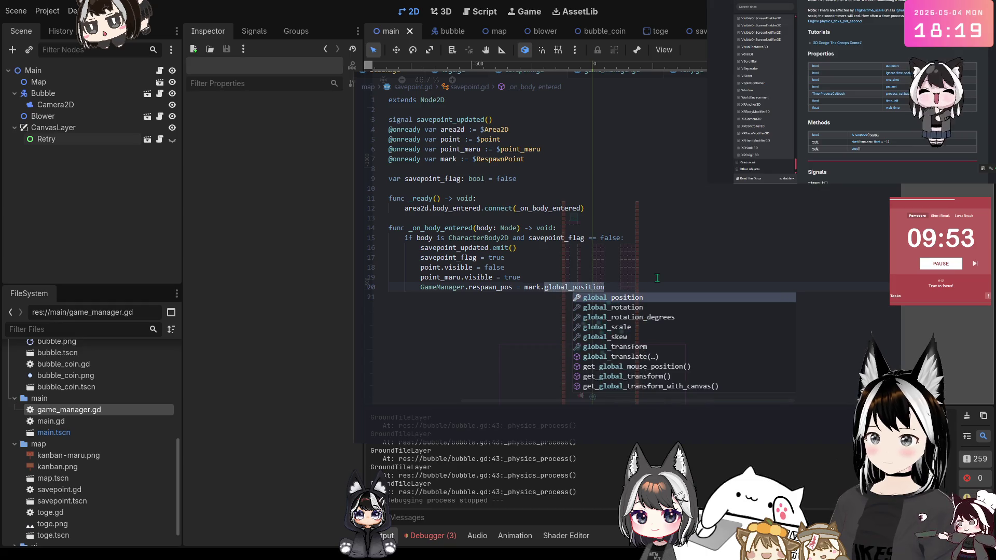
pyautogui.press('Escape')
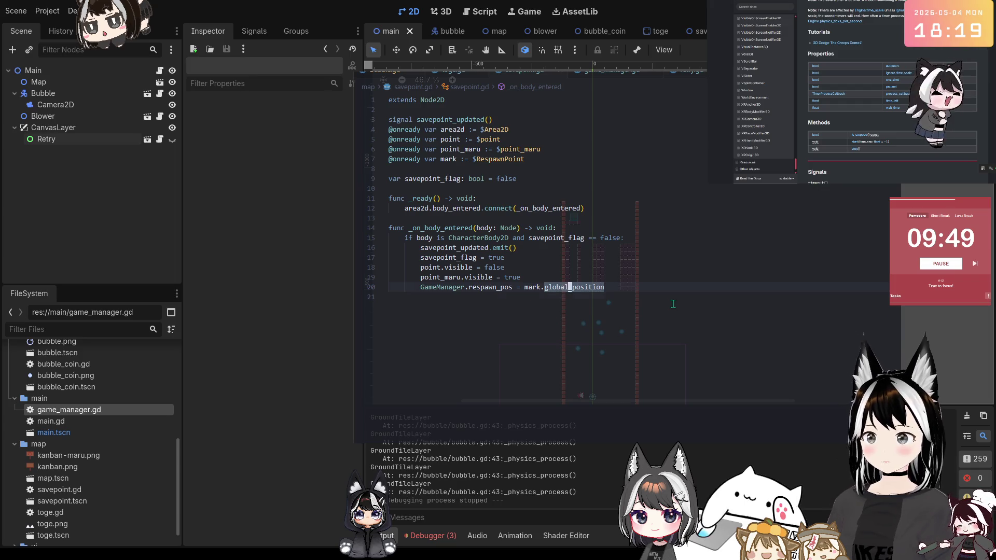
pyautogui.press('Down')
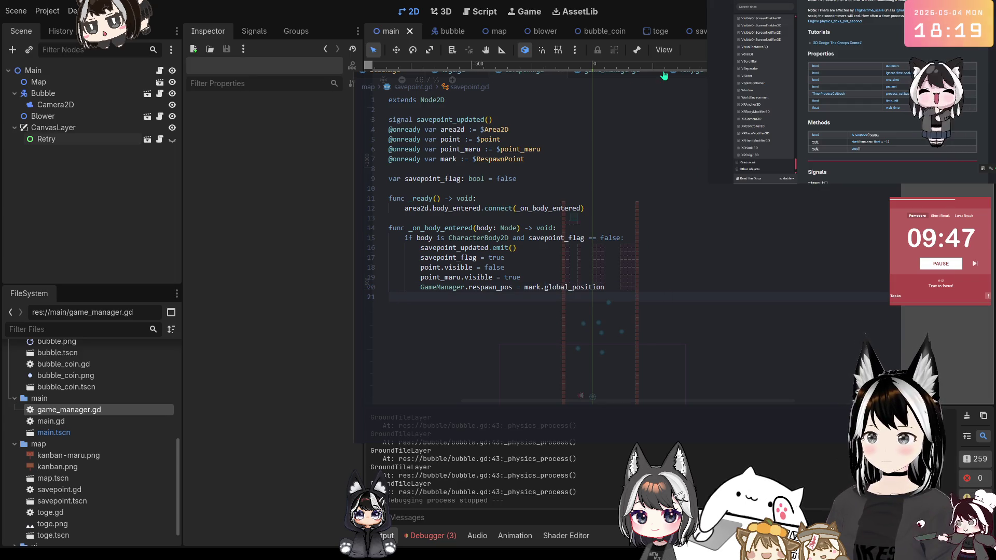
# - In main.gd, make _ready set bubble.global_position instead of bubble.position, then run the game
pyautogui.click(664, 75)
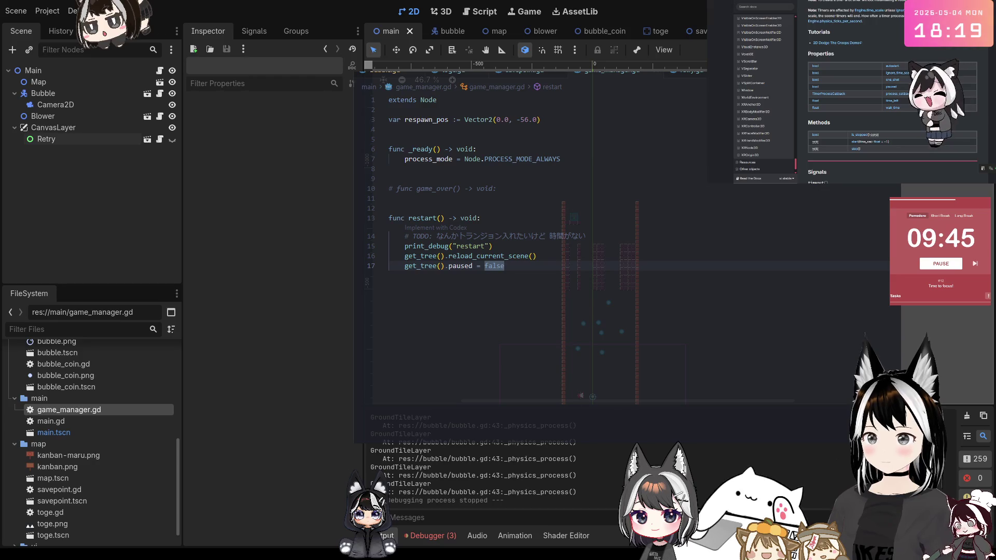
pyautogui.hotkey('ctrl', 'shift', '.')
pyautogui.hotkey('ctrl', 'shift', '.')
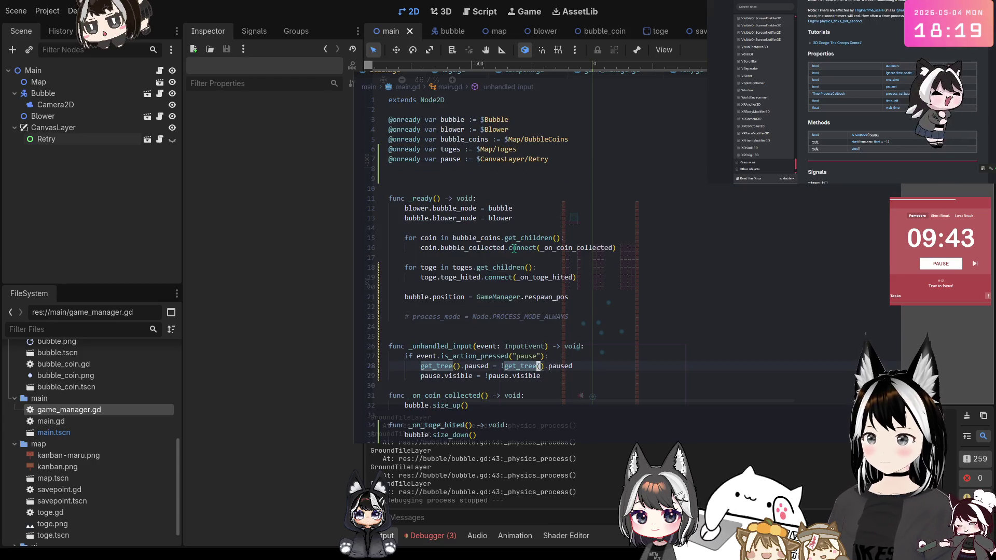
pyautogui.click(515, 277)
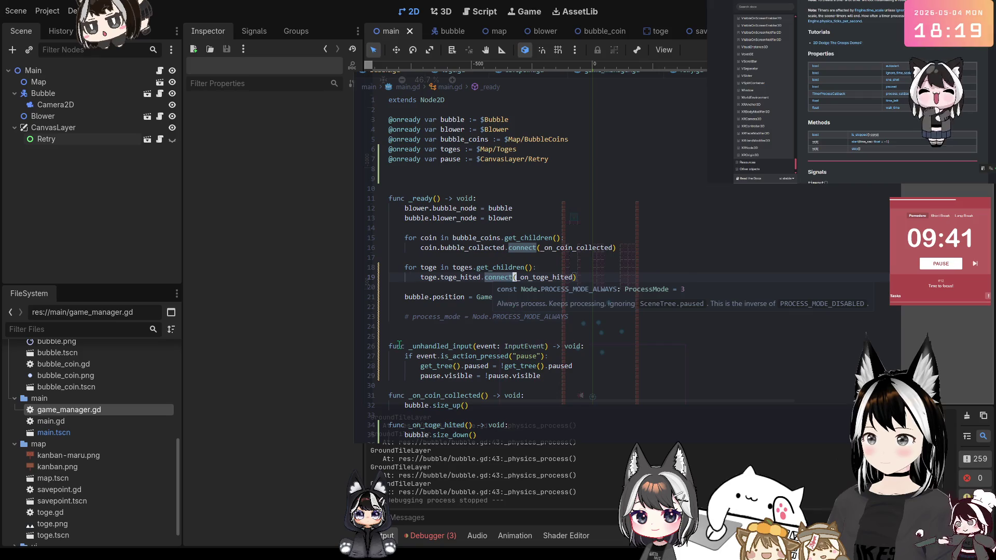
pyautogui.click(586, 298)
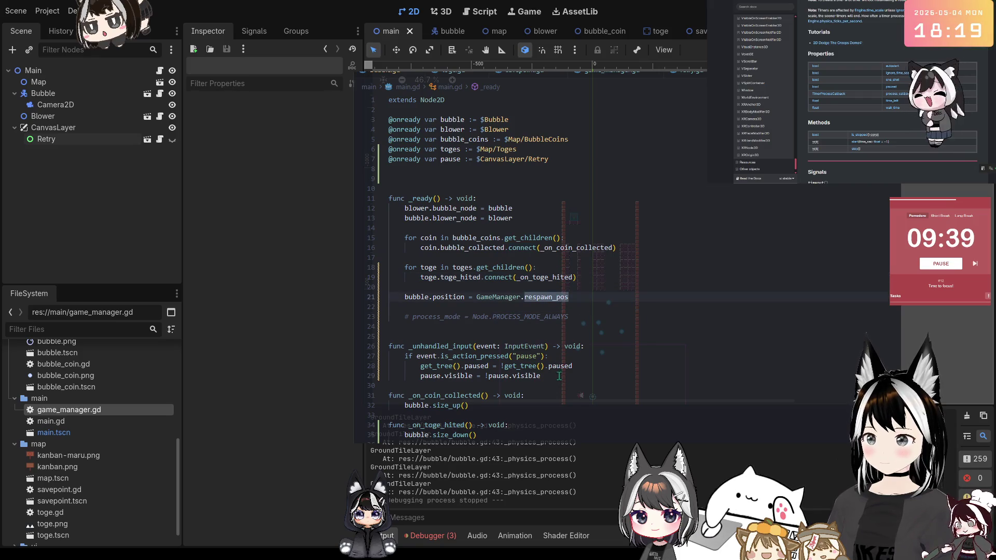
pyautogui.click(436, 298)
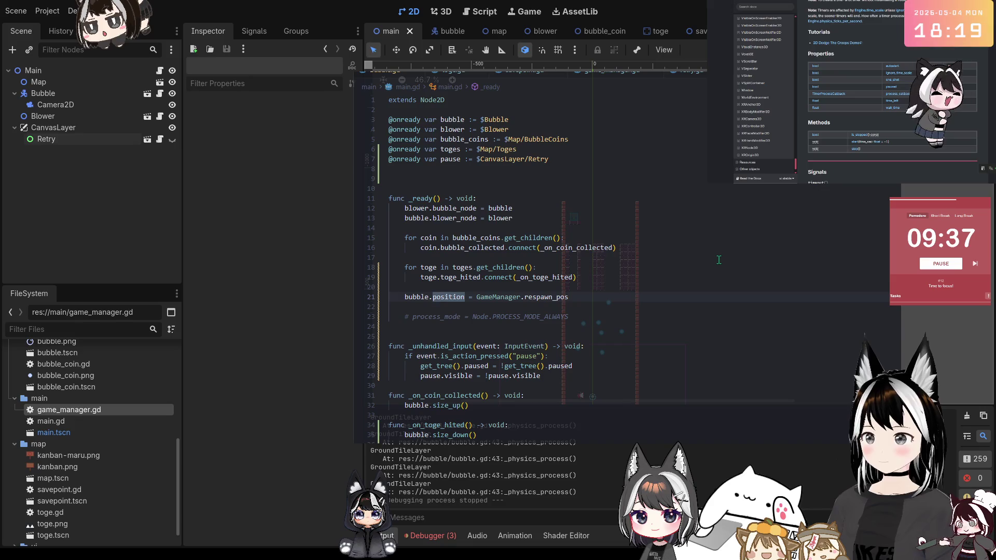
pyautogui.write('global_')
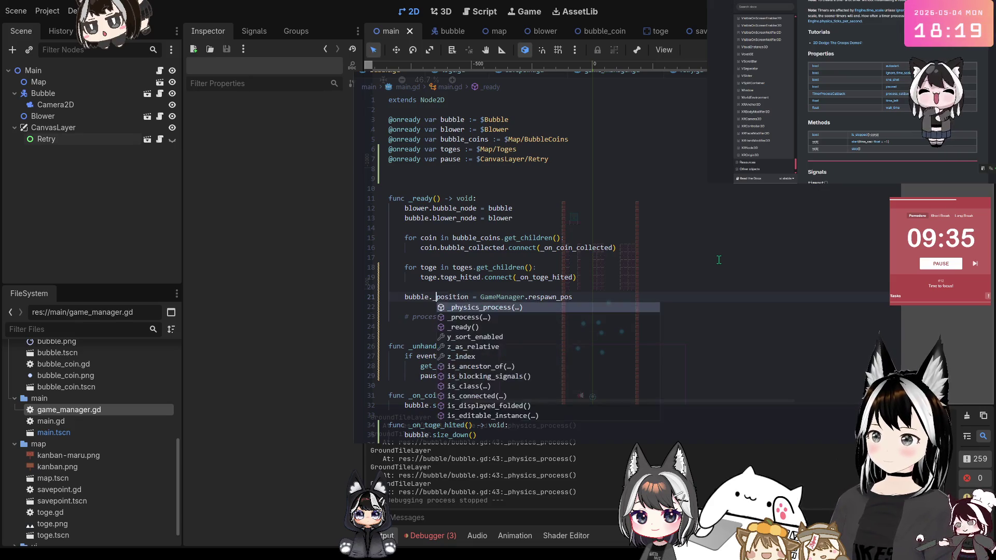
pyautogui.press('Escape')
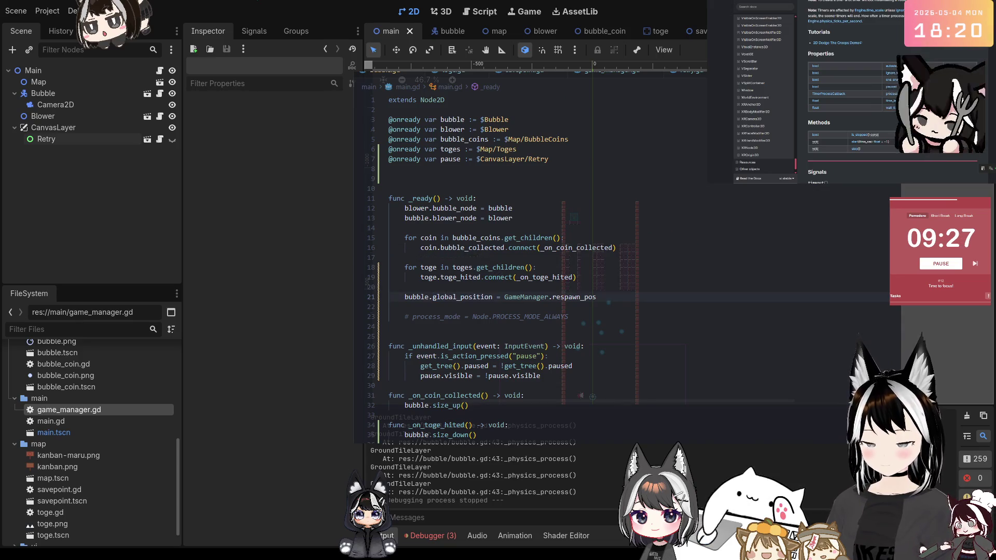
pyautogui.press('F5')
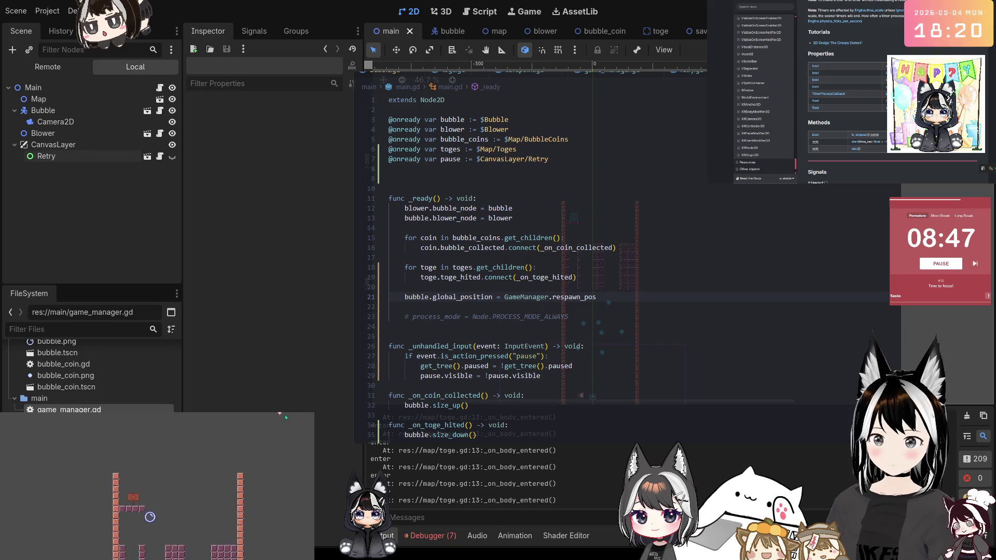
# - Stop the running test game with F8
pyautogui.press('F8')
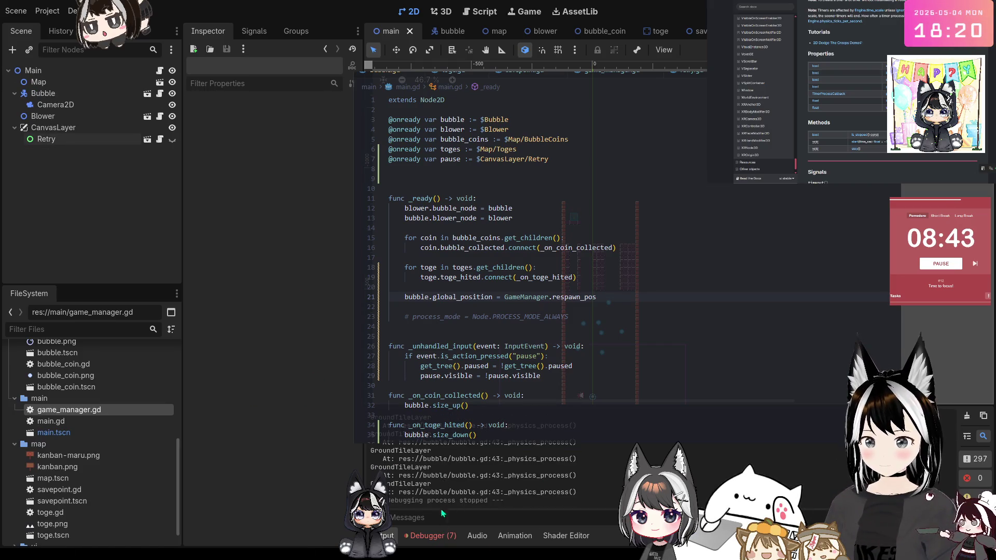
# - Copy an error message from the Debugger's error list with Copy Error
pyautogui.click(444, 536)
pyautogui.rightClick(460, 461)
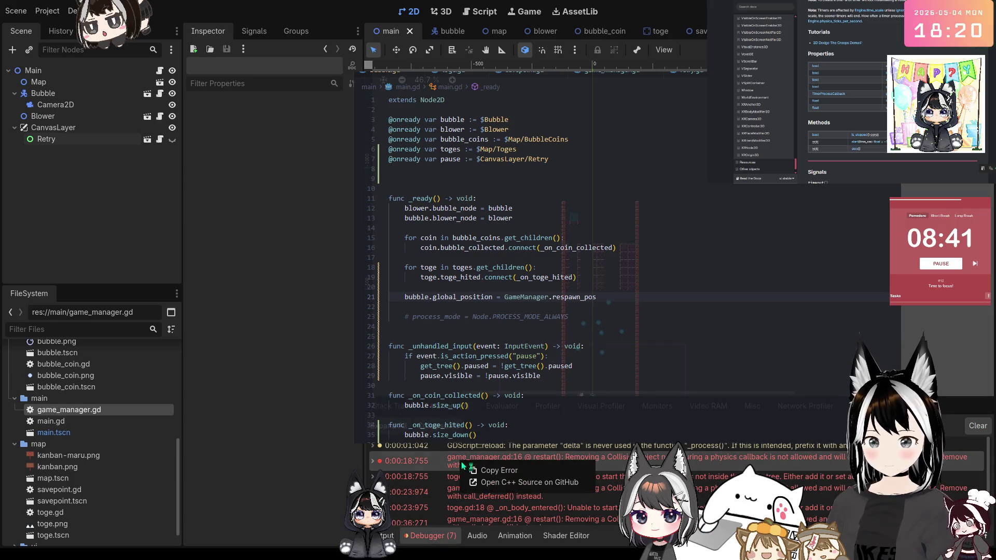
pyautogui.click(483, 474)
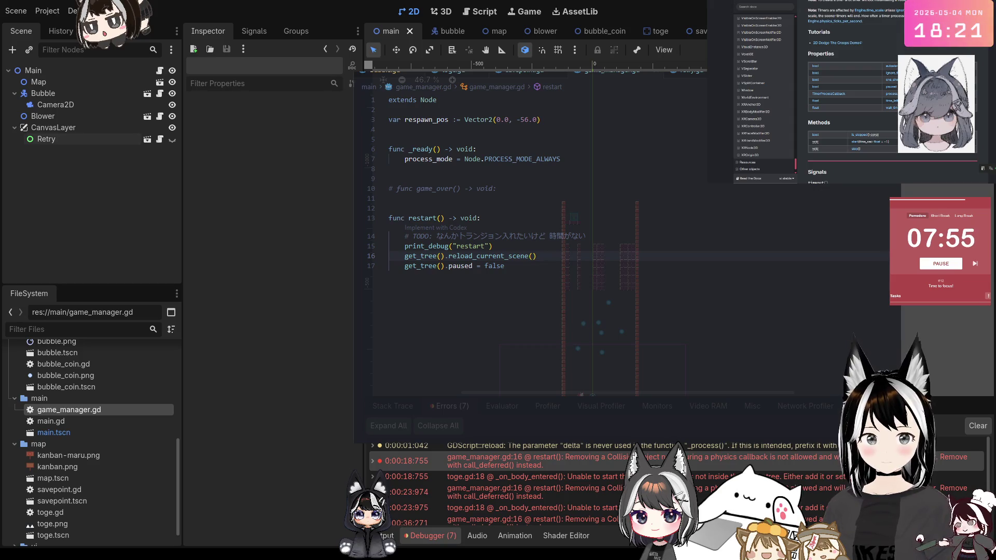
# - In game_manager.gd's restart(), replace the direct reload with call_deferred("_do_restart")
pyautogui.click(570, 263)
pyautogui.hotkey('ctrl', 'shift', 'Left')
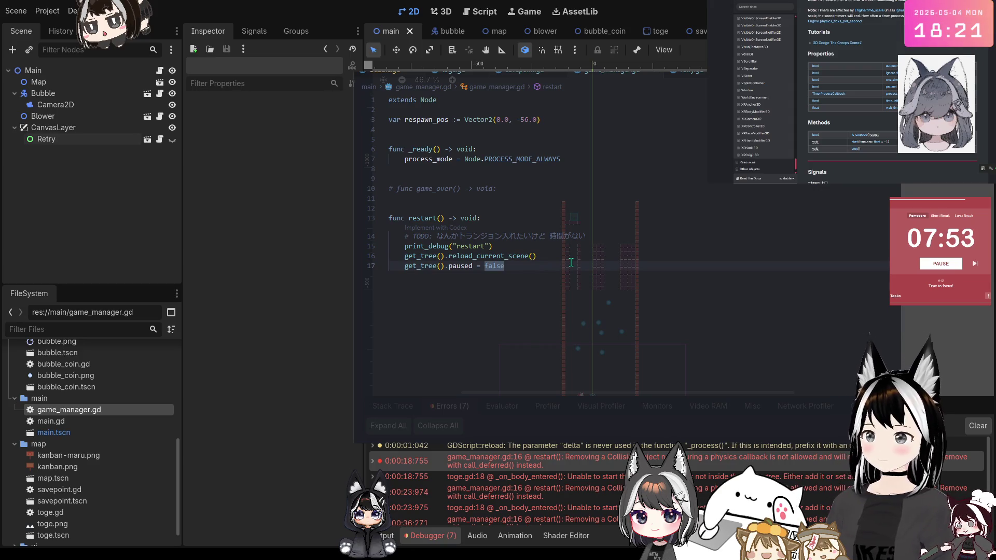
pyautogui.press('Up')
pyautogui.press('Up')
pyautogui.press('Up')
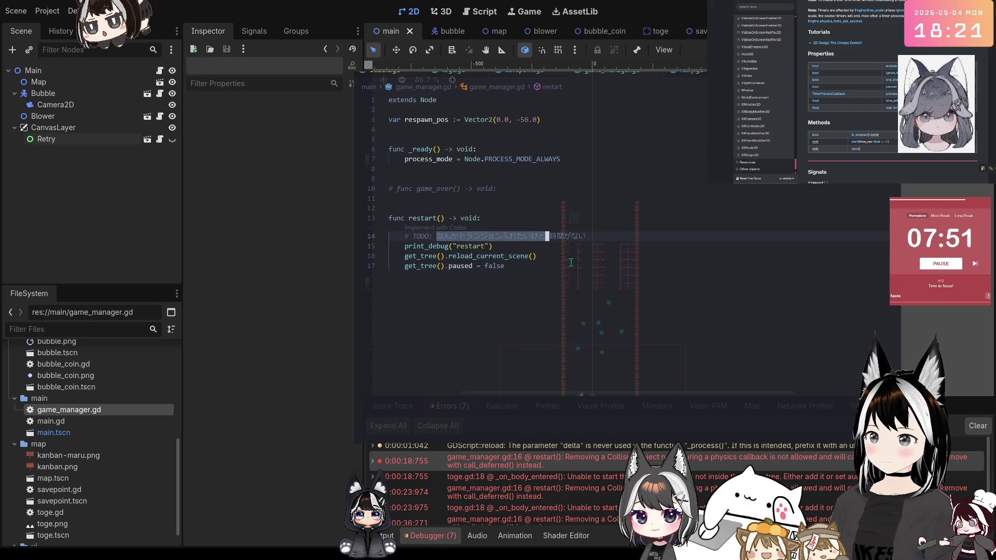
pyautogui.press('Down')
pyautogui.write('respawn_pos = Vector2(0.0, -56.0)')
pyautogui.press('Return')
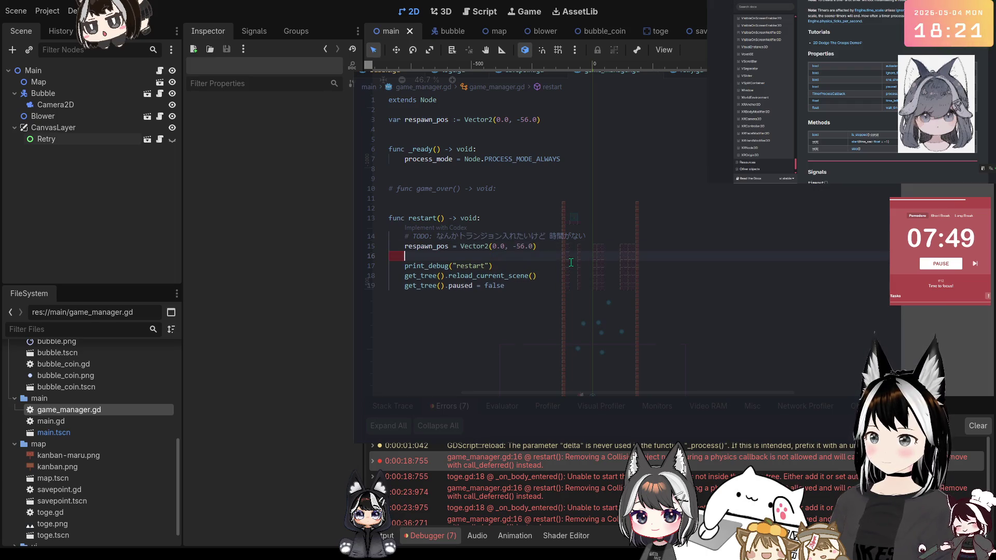
pyautogui.hotkey('ctrl', 'z')
pyautogui.hotkey('ctrl', 'z')
pyautogui.hotkey('ctrl', 'z')
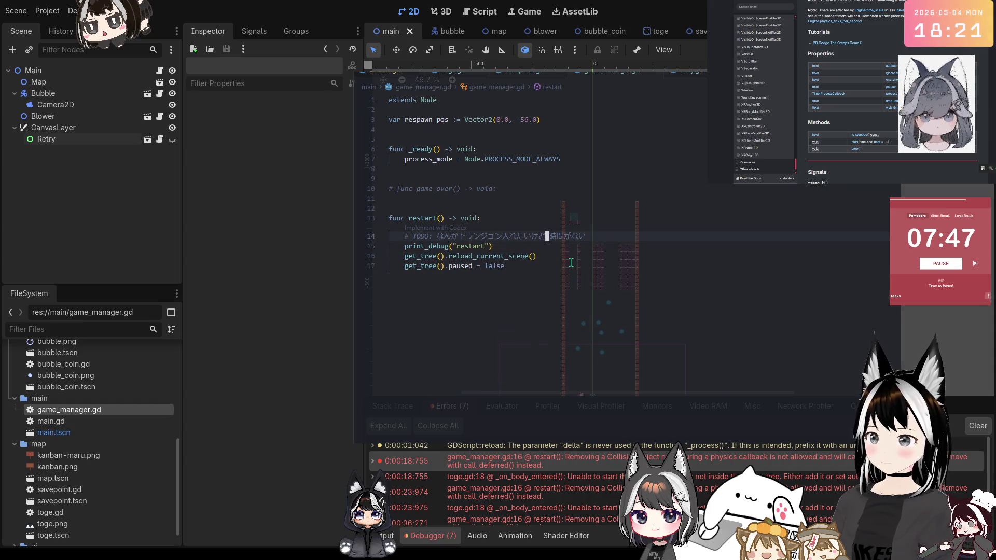
pyautogui.hotkey('ctrl', 'z')
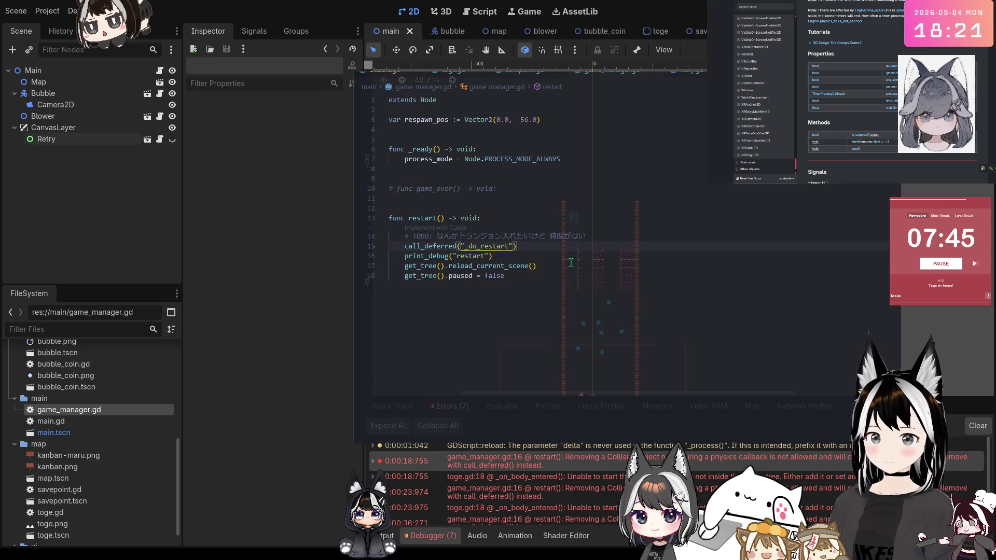
# - Add a new func _do_restart() -> void: holding the reload and unpause lines, then run the game
pyautogui.press('Down')
pyautogui.press('Down')
pyautogui.hotkey('ctrl', 'd')
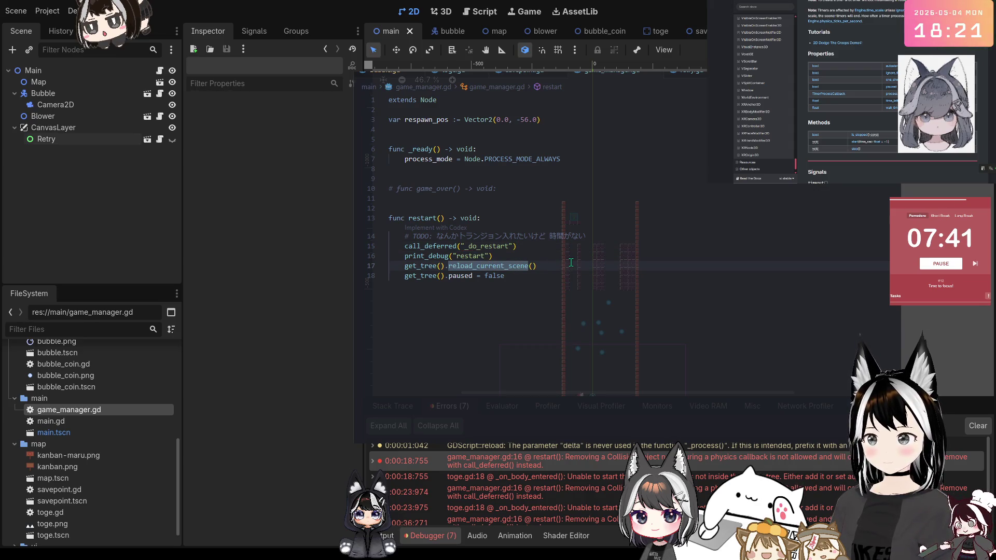
pyautogui.press('Up')
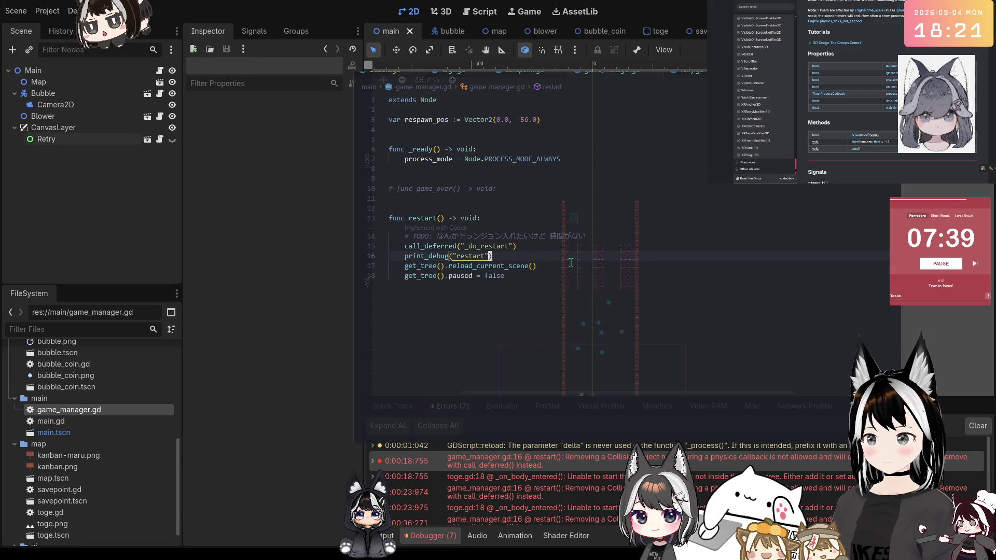
pyautogui.press('Return')
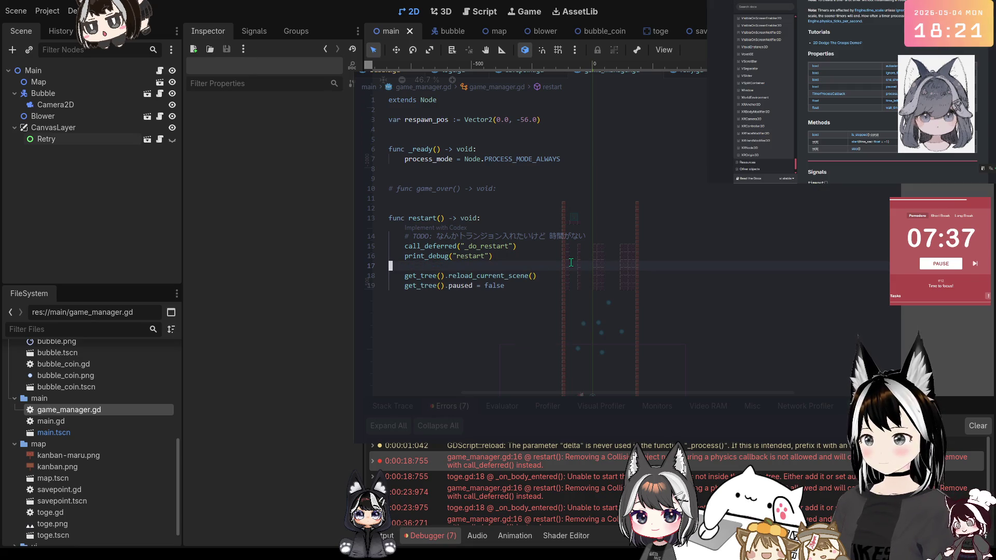
pyautogui.press('Return')
pyautogui.press('BackSpace')
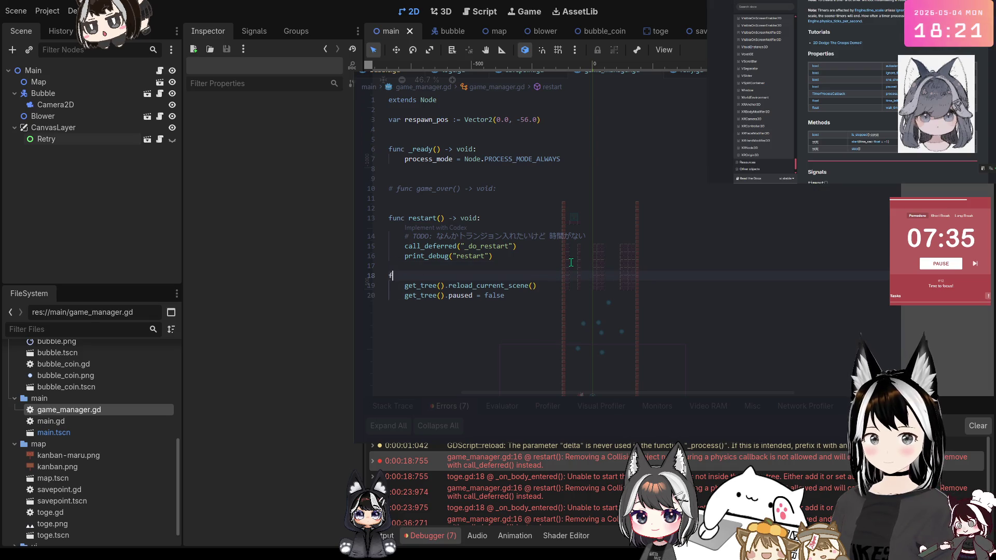
pyautogui.write('func _do')
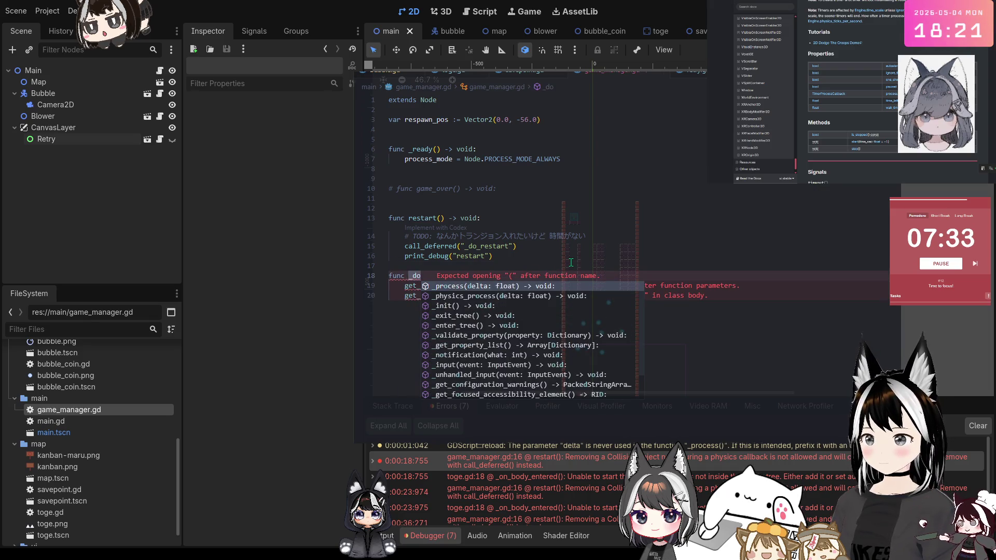
pyautogui.write('_res')
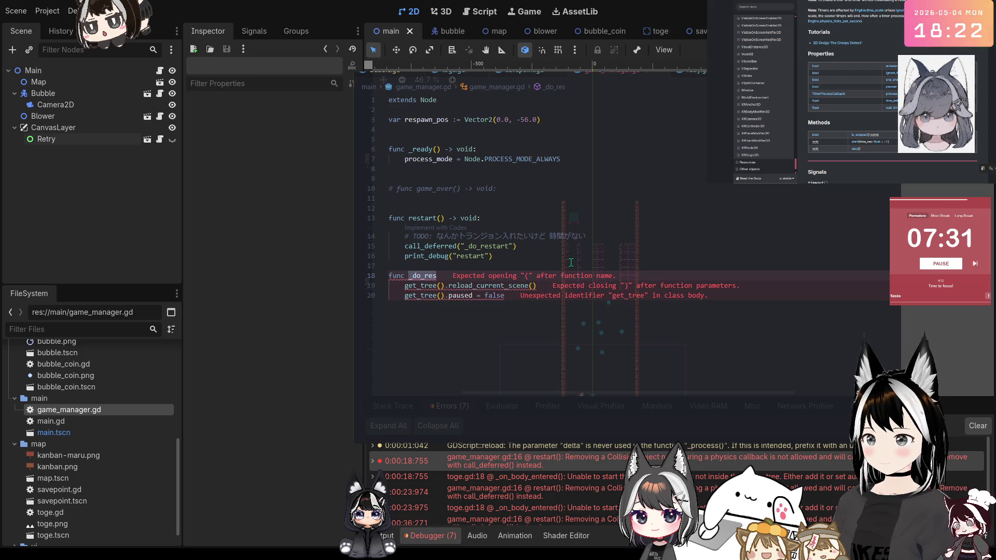
pyautogui.write('tart() -')
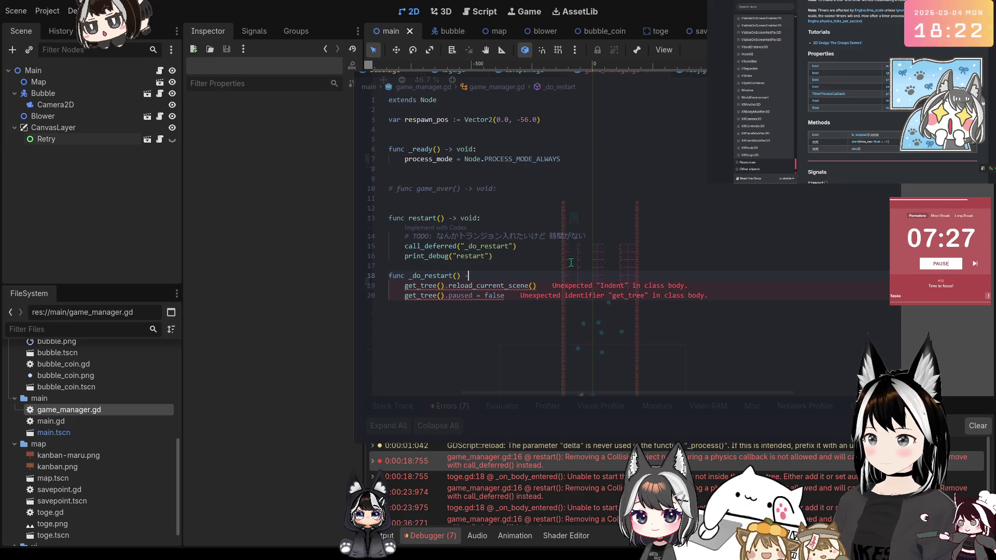
pyautogui.write('> void:')
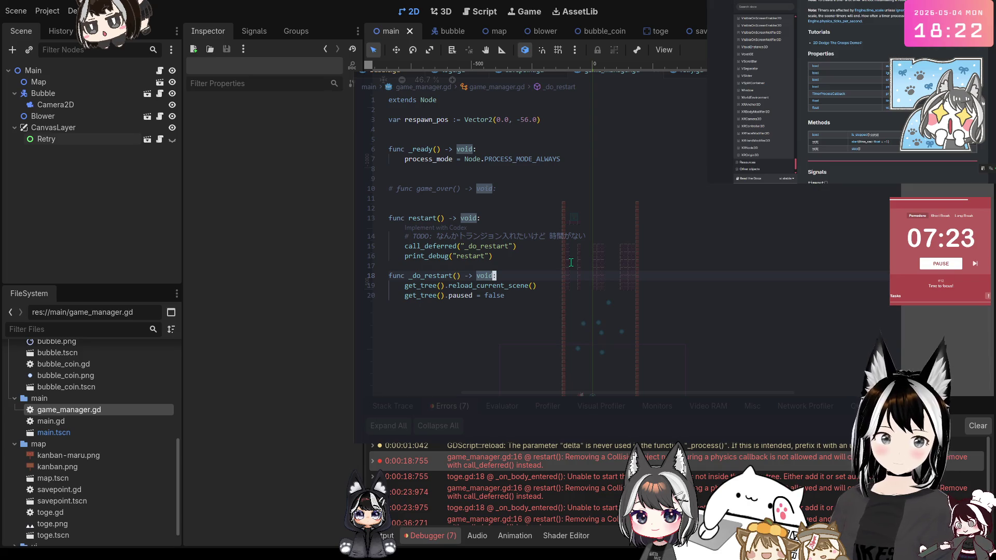
pyautogui.press('F5')
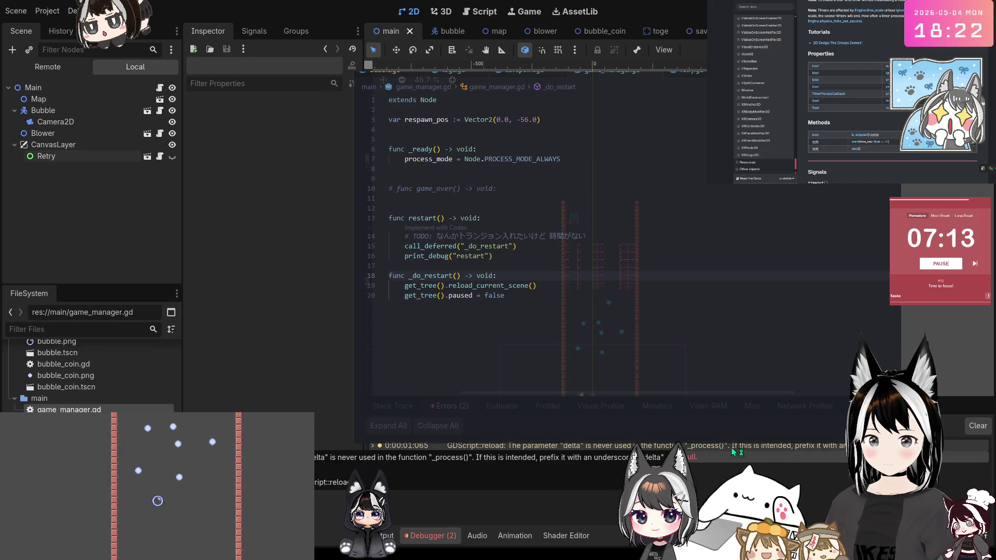
# - Move get_tree().reload_current_scene.call_deferred() from _do_restart into restart()
pyautogui.click(390, 285)
pyautogui.click(536, 285)
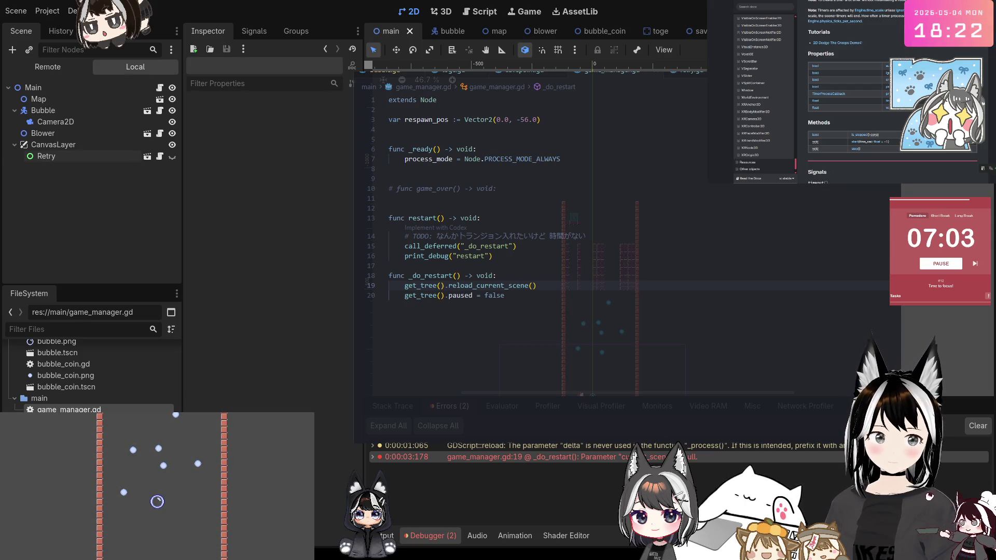
pyautogui.click(590, 271)
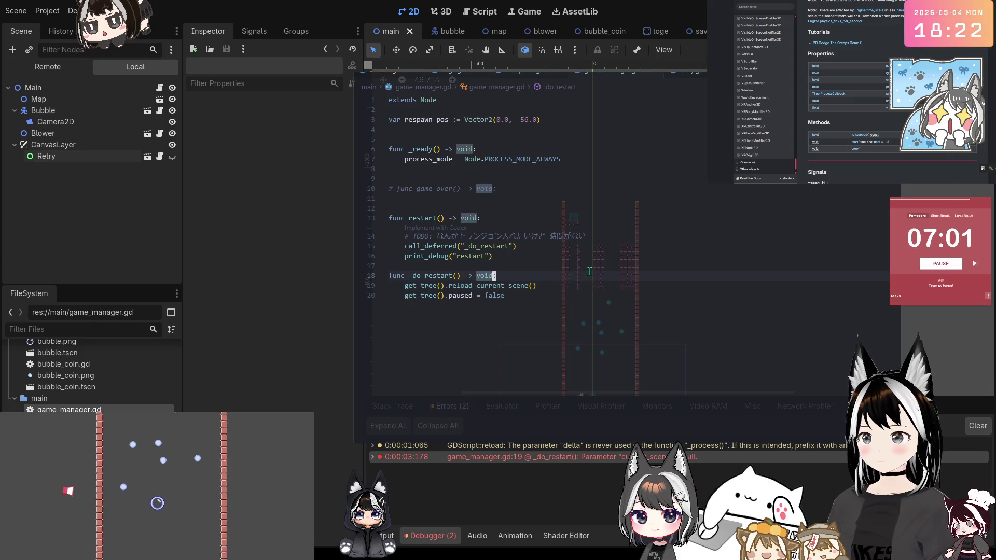
pyautogui.press('Down')
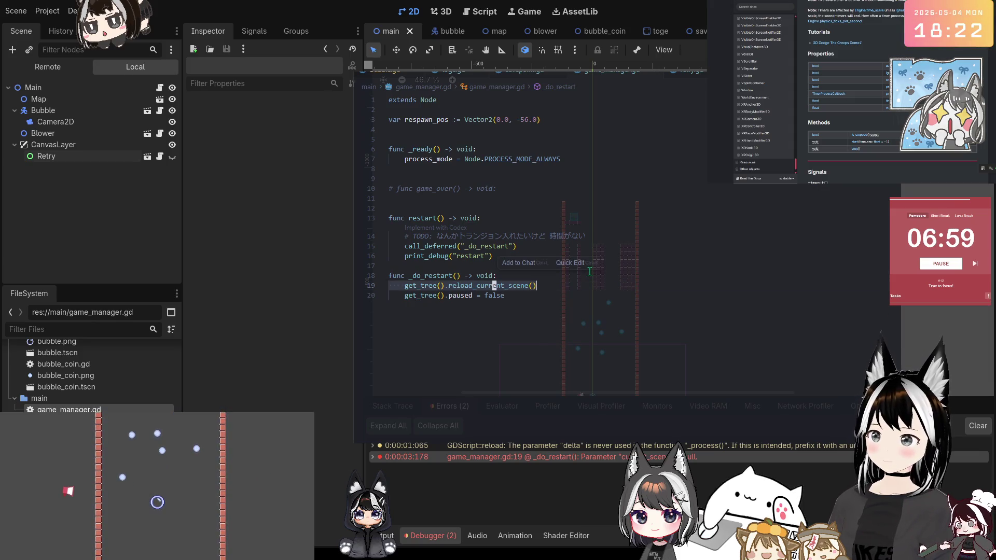
pyautogui.hotkey('ctrl', 'd')
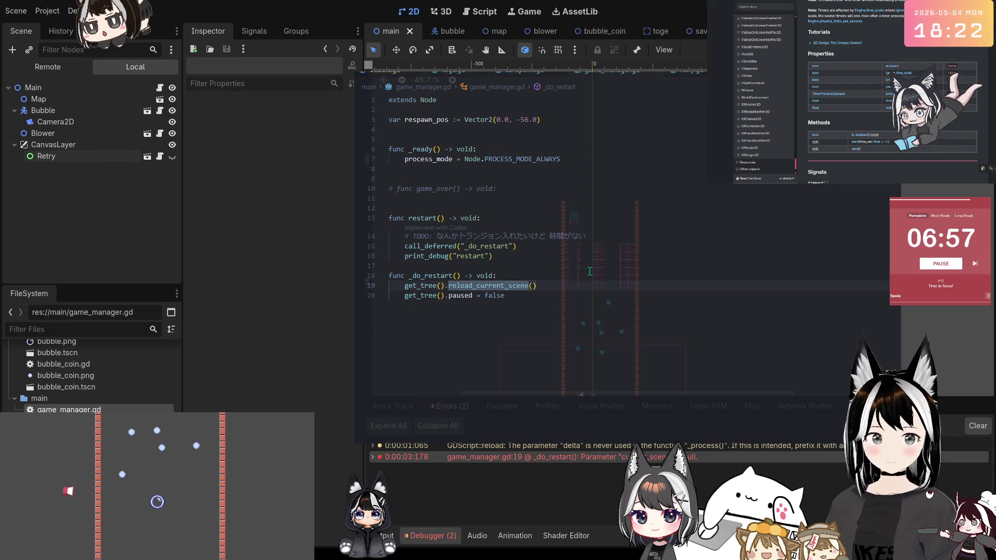
pyautogui.write('.call_de')
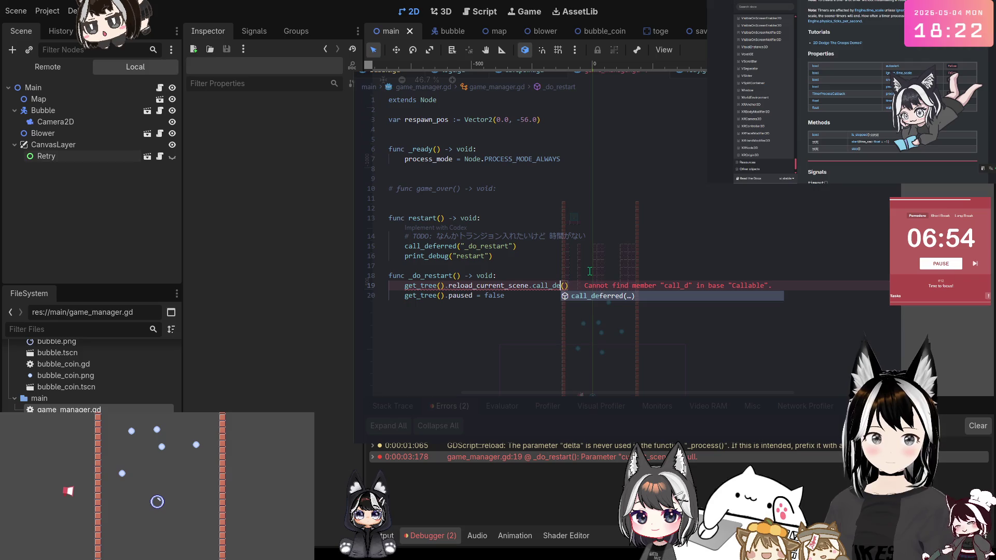
pyautogui.press('Return')
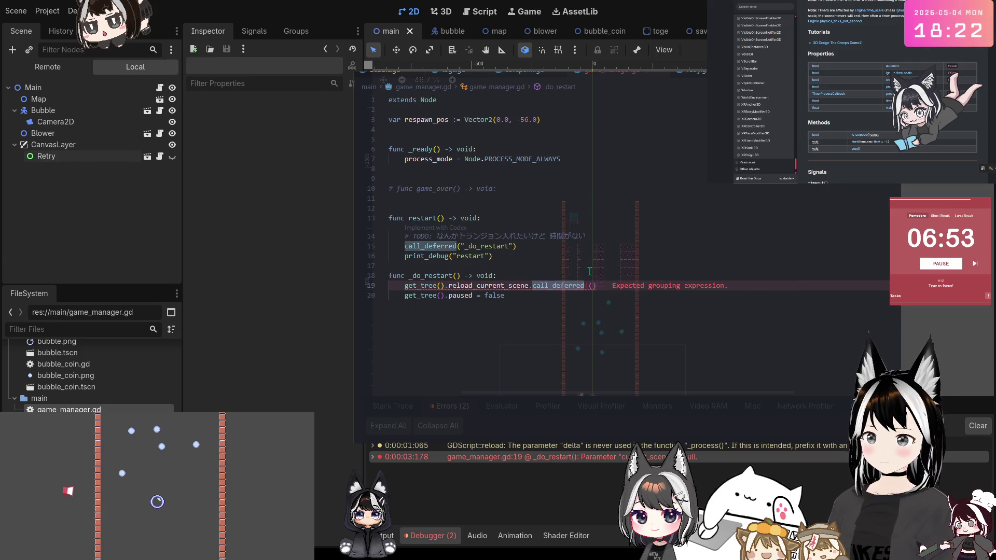
pyautogui.hotkey('ctrl', 'z')
pyautogui.hotkey('ctrl', 'z')
pyautogui.hotkey('ctrl', 'z')
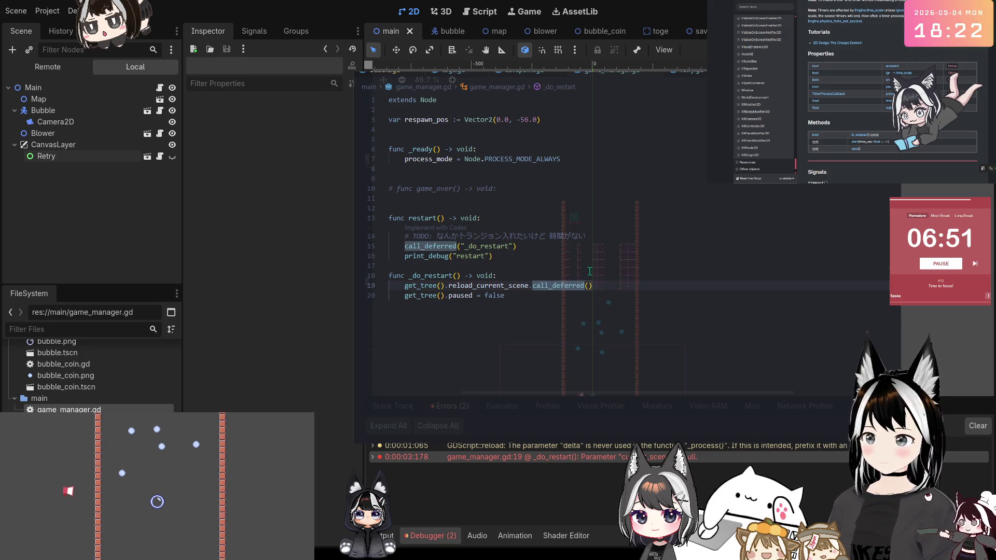
pyautogui.press('Up')
pyautogui.write('get_tree().reload_current_scene.call_deferred()')
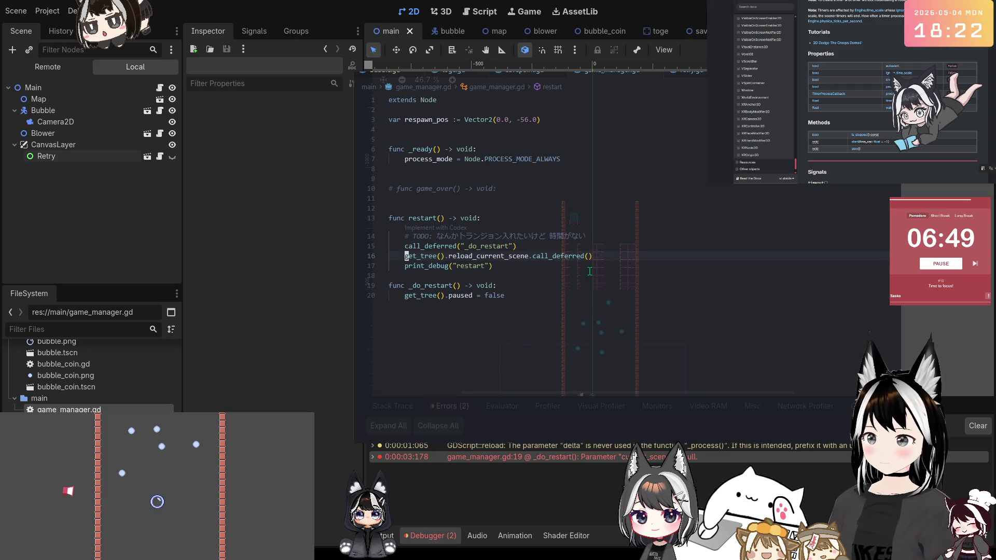
# - Comment out the _do_restart call and declaration, and move paused = false into restart()
pyautogui.press('Up')
pyautogui.hotkey('ctrl', 'k')
pyautogui.press('Down')
pyautogui.press('Down')
pyautogui.press('Down')
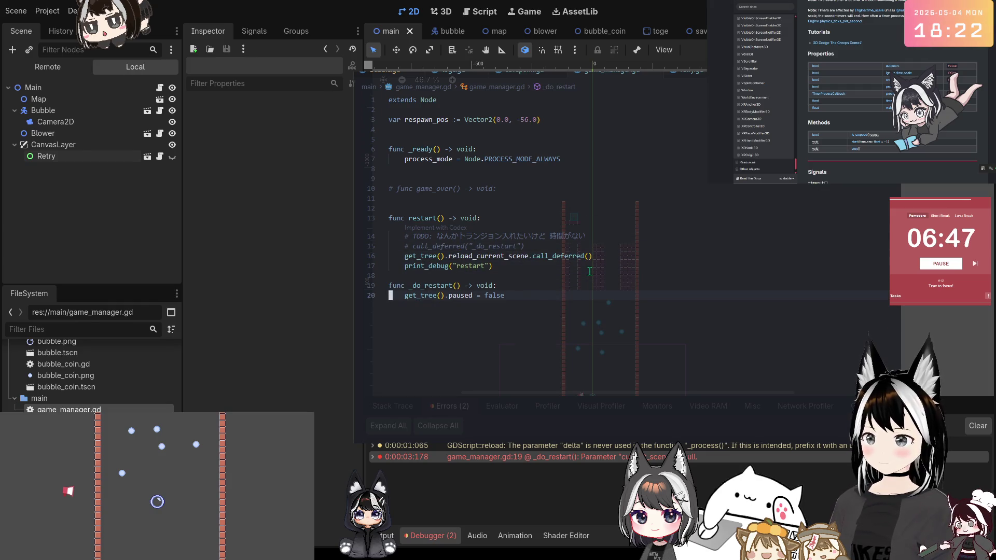
pyautogui.hotkey('ctrl', 'x')
pyautogui.press('Up')
pyautogui.press('Up')
pyautogui.press('Up')
pyautogui.hotkey('ctrl', 'v')
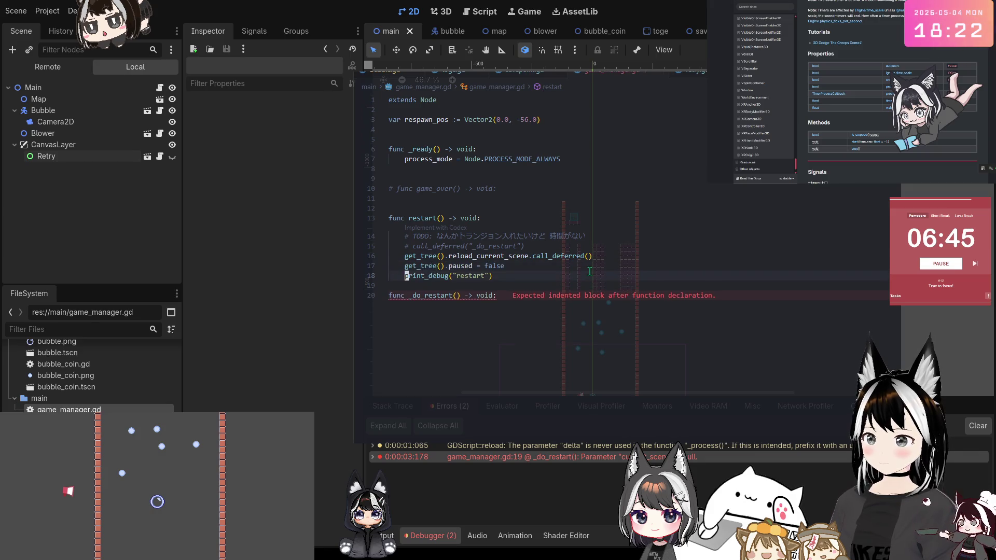
pyautogui.hotkey('ctrl', 'z')
pyautogui.hotkey('alt', 'Down')
pyautogui.press('Down')
pyautogui.hotkey('ctrl', 'v')
pyautogui.press('Down')
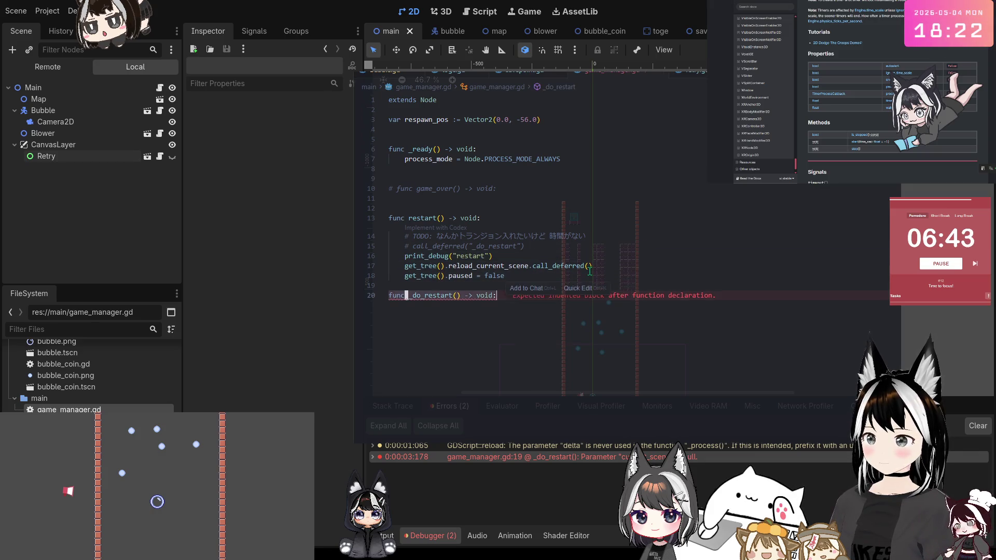
pyautogui.hotkey('ctrl', 'k')
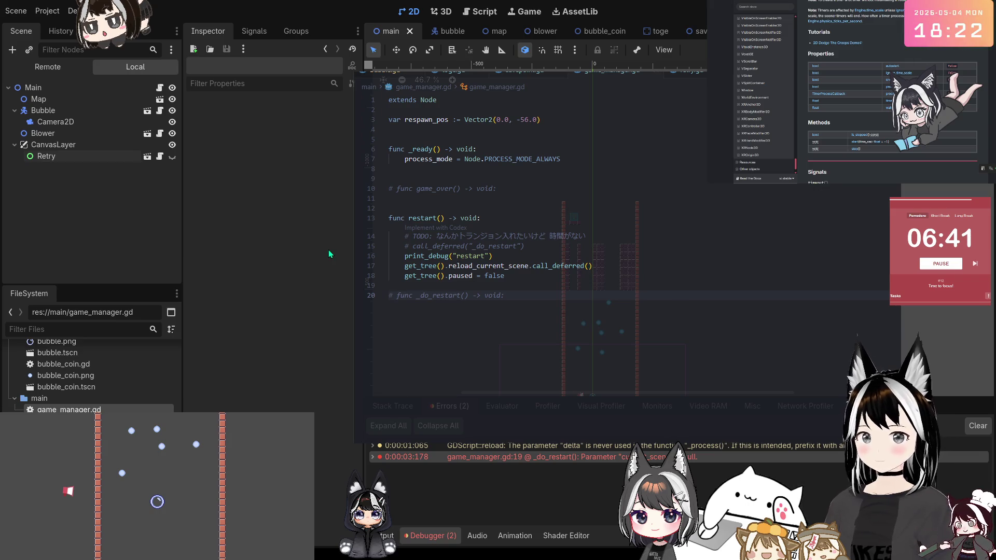
# - Relaunch the game, click Retry after the bubble dies on spikes, then stop it
pyautogui.press('F5')
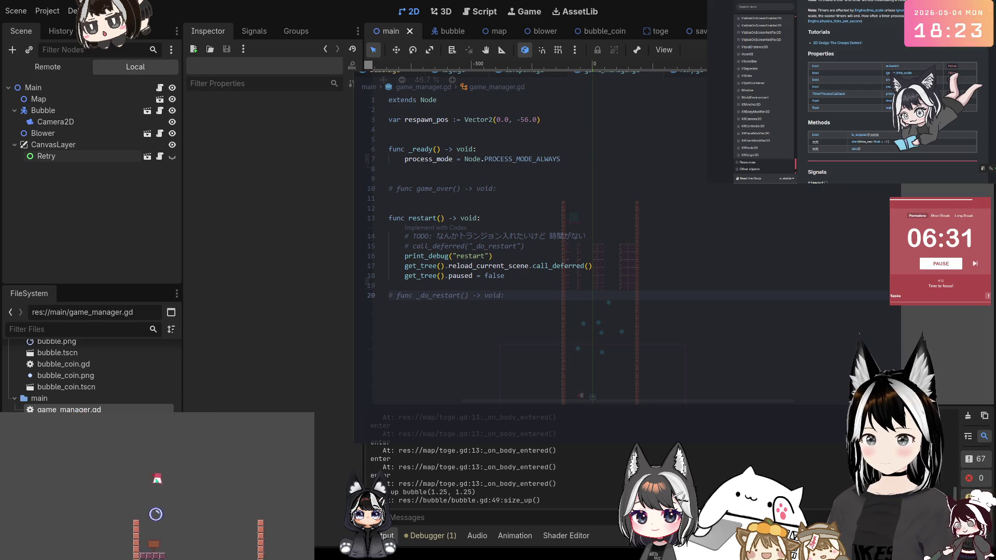
pyautogui.click(156, 485)
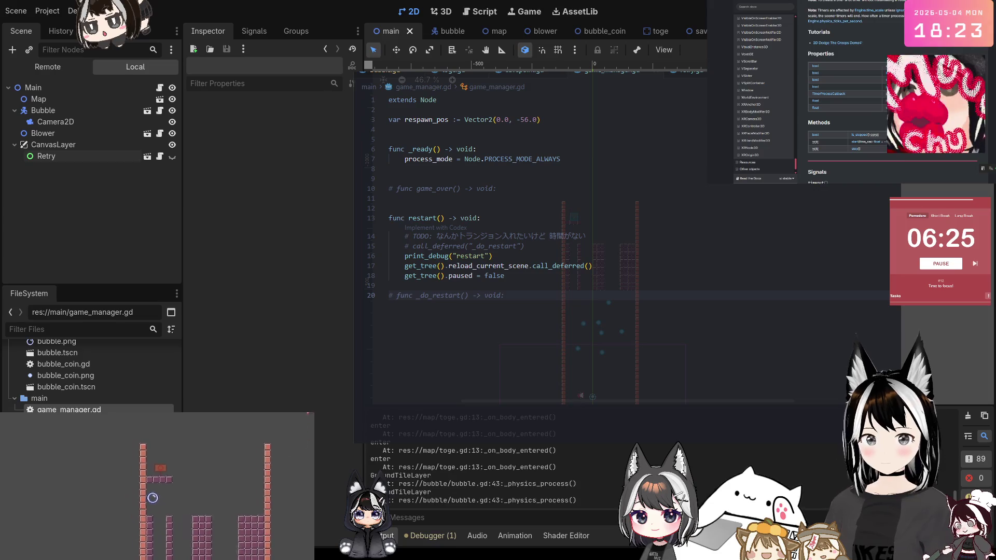
pyautogui.press('F8')
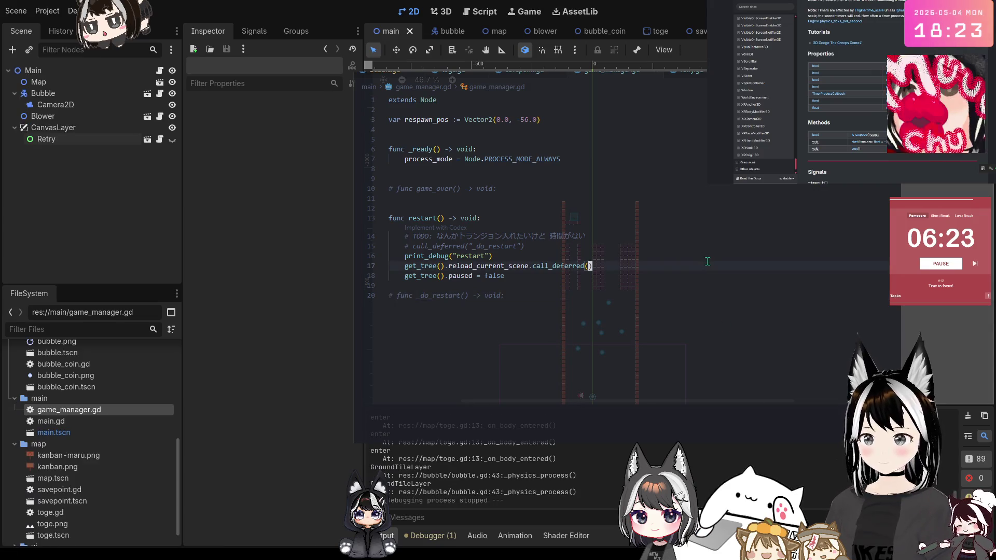
# - Delete print_debug("enter") and print_debug("timer now") from toge.gd, then show the uncommitted changes list
pyautogui.hotkey('ctrl', 'alt', 'o')
pyautogui.write('toge')
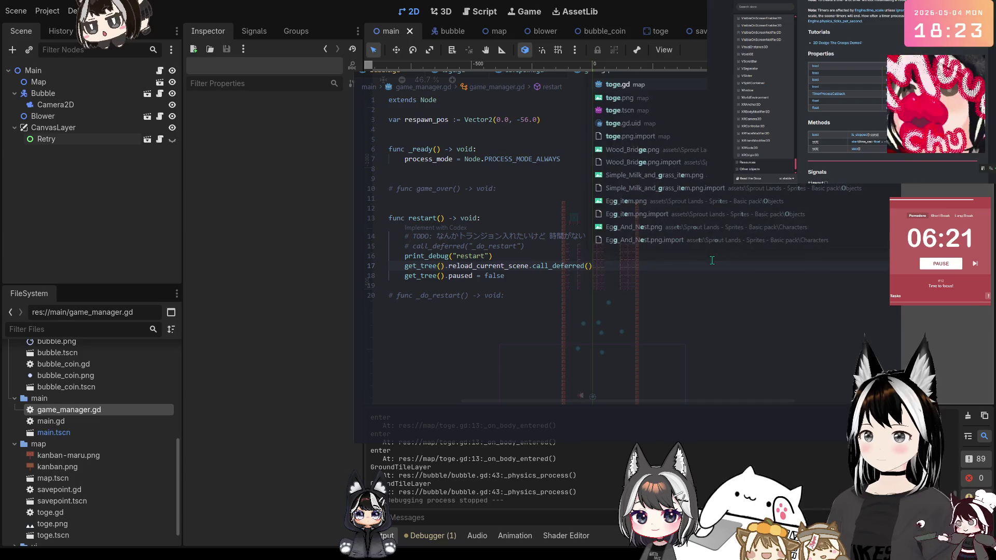
pyautogui.press('Return')
pyautogui.press('Down')
pyautogui.press('Down')
pyautogui.press('Down')
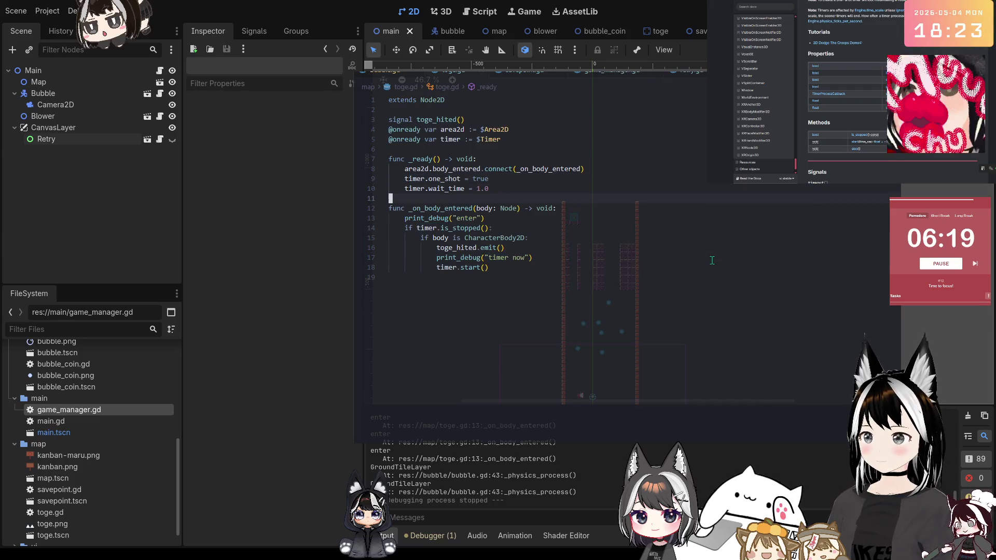
pyautogui.hotkey('ctrl', 'shift', 'k')
pyautogui.press('Down')
pyautogui.press('Down')
pyautogui.hotkey('ctrl', 'shift', 'k')
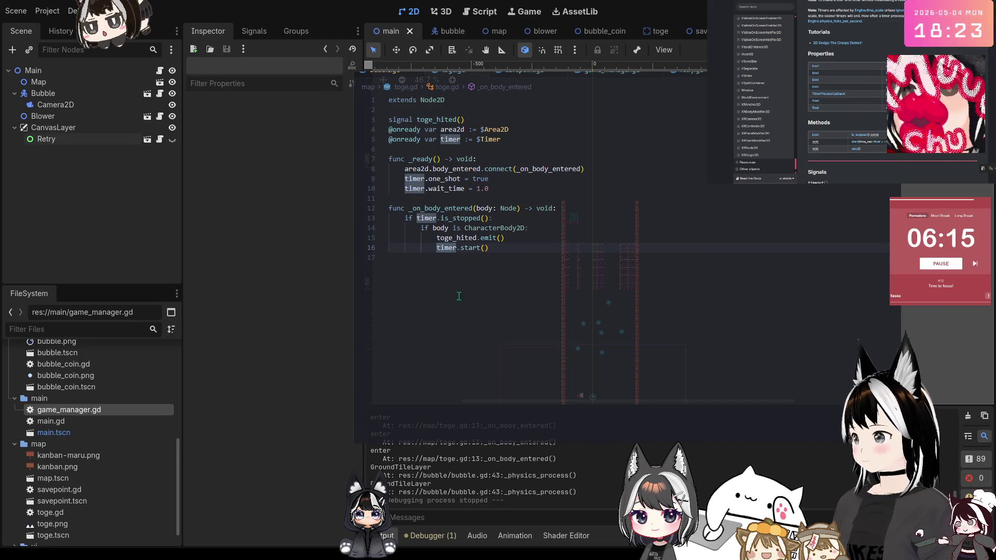
pyautogui.click(587, 447)
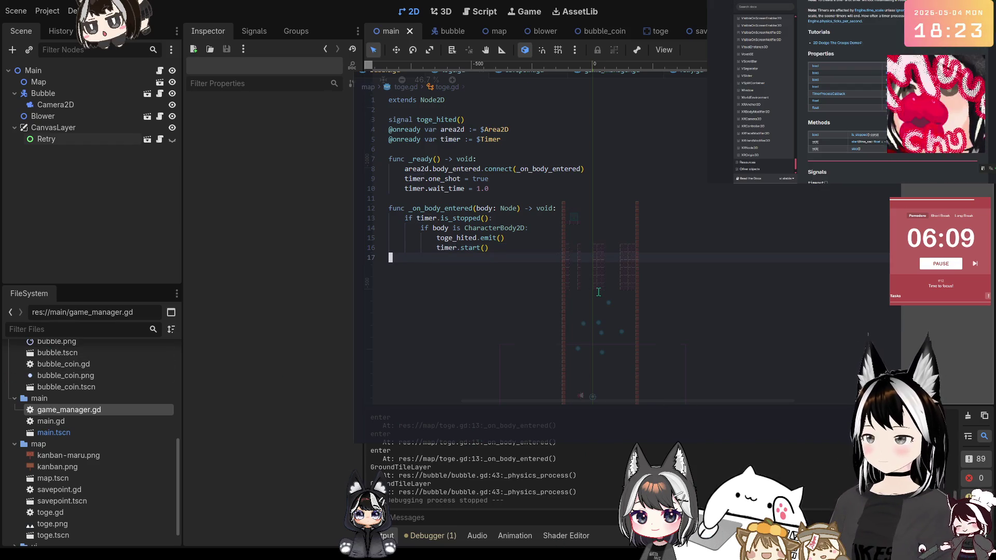
pyautogui.hotkey('ctrl', 'shift', 'g')
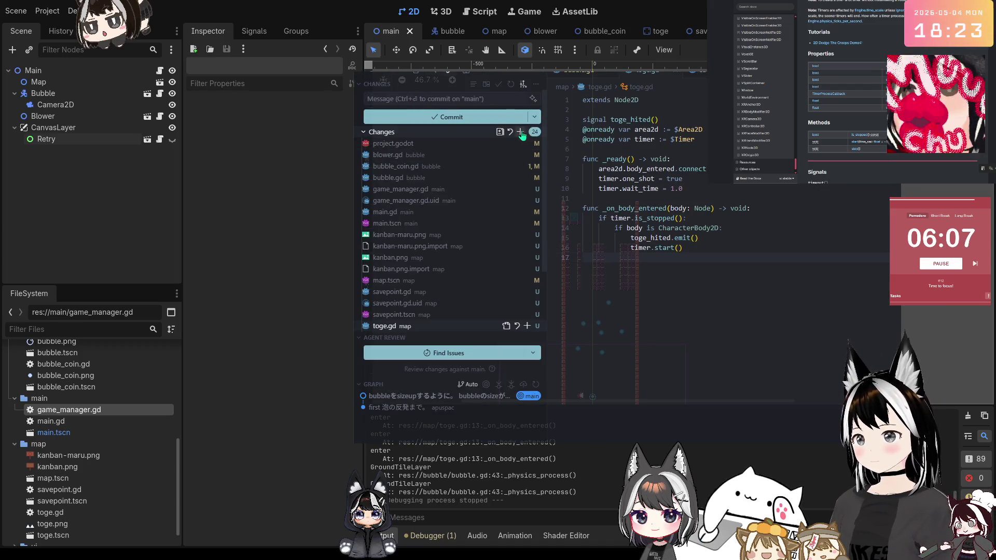
# - Stage all changed files and commit them with the message "savepoint, リスポーンまで作成。"
pyautogui.click(522, 132)
pyautogui.click(429, 97)
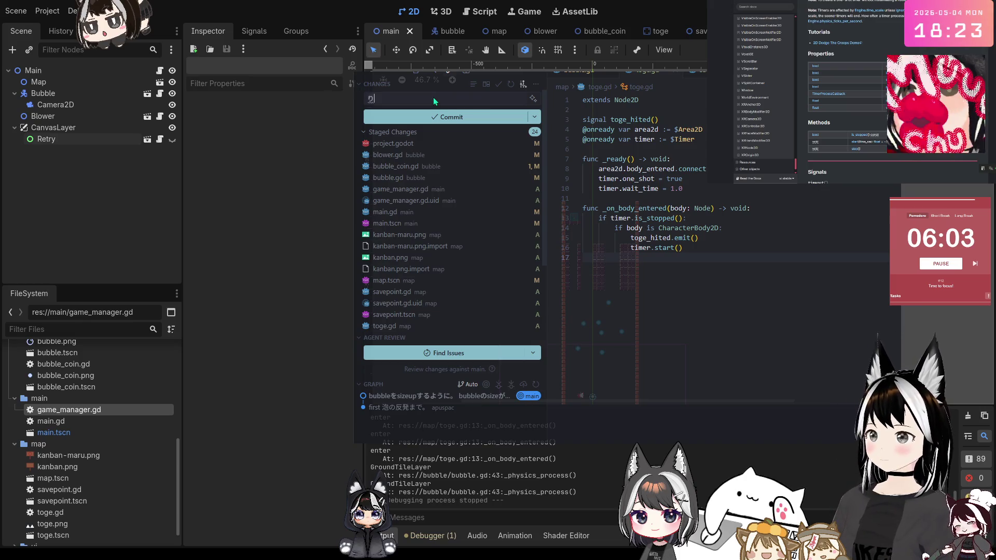
pyautogui.write('savepoint , れ')
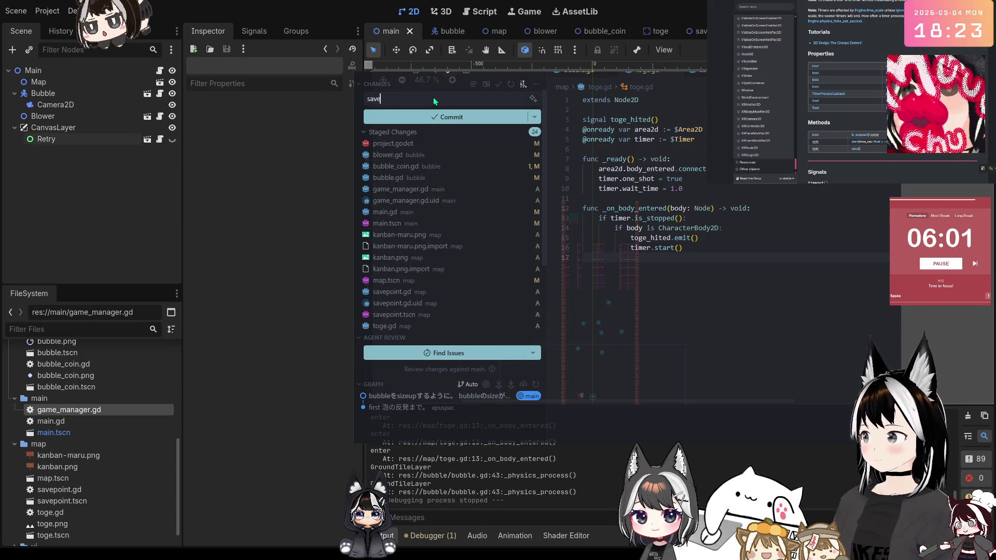
pyautogui.press('BackSpace')
pyautogui.press('BackSpace')
pyautogui.press('BackSpace')
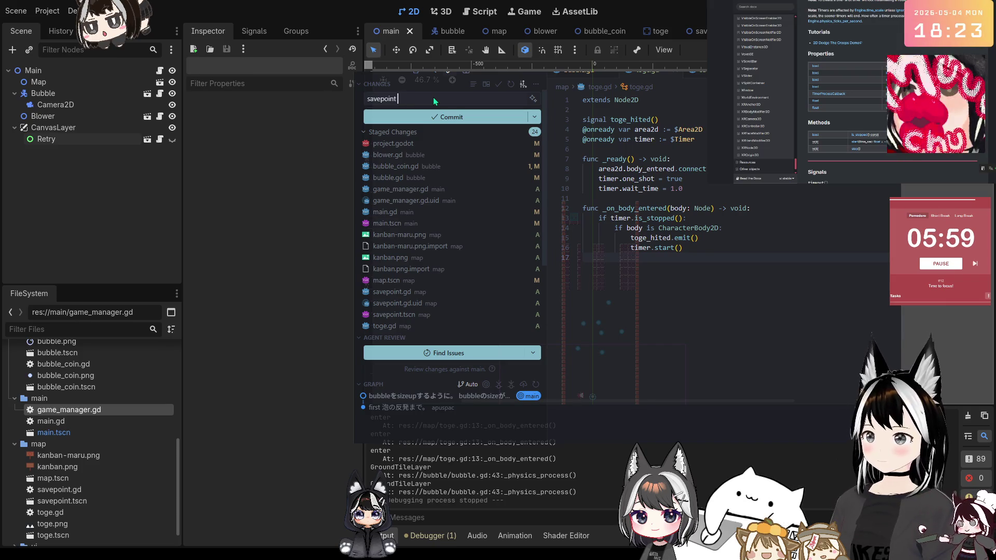
pyautogui.write(', r')
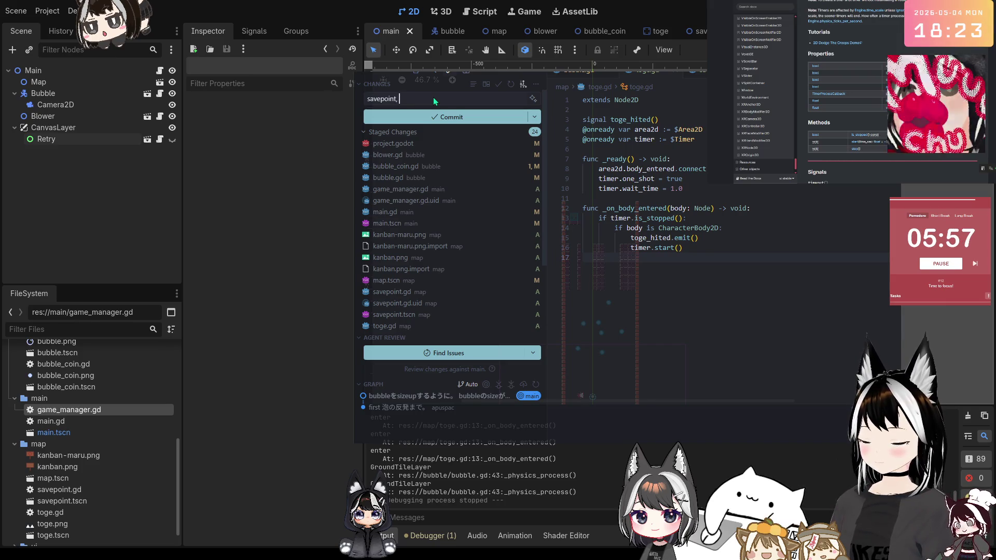
pyautogui.write('スポーンまでさくせい')
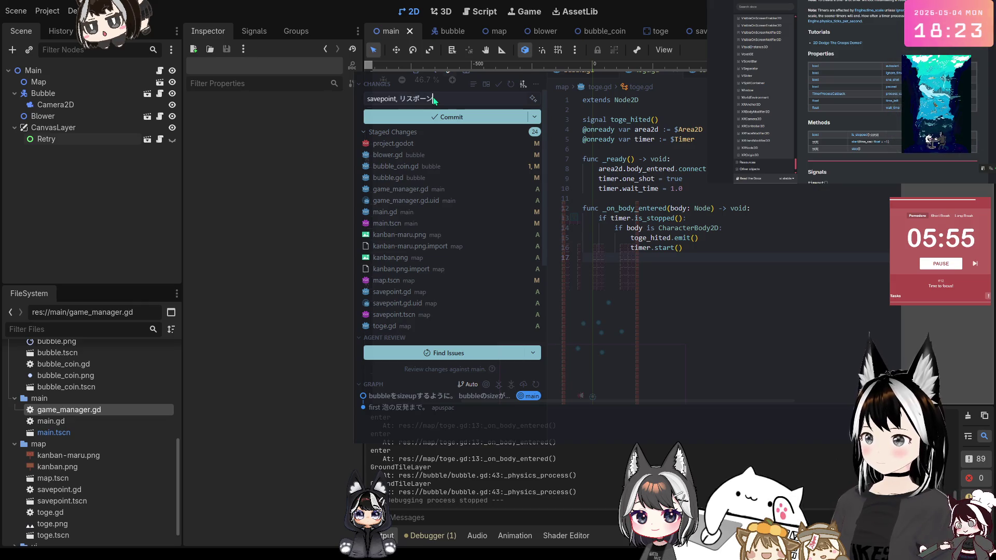
pyautogui.press('space')
pyautogui.write('。')
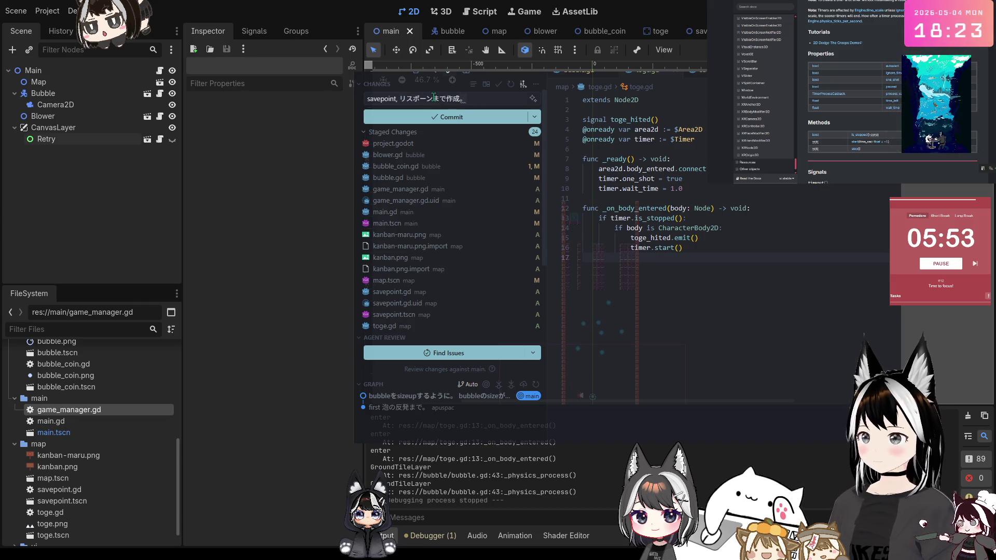
pyautogui.click(444, 118)
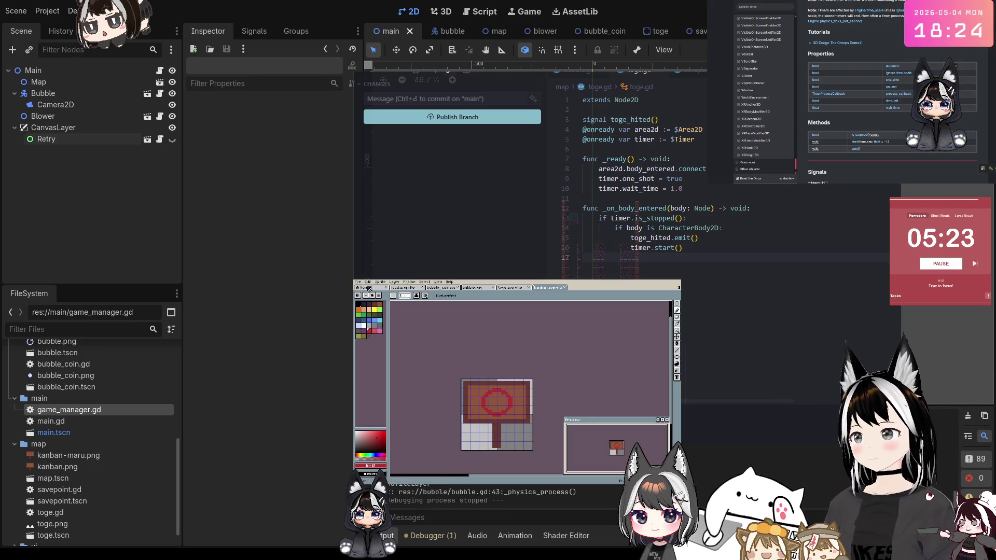
# - Create a new sprite at the default size and zoom in on it
pyautogui.click(358, 282)
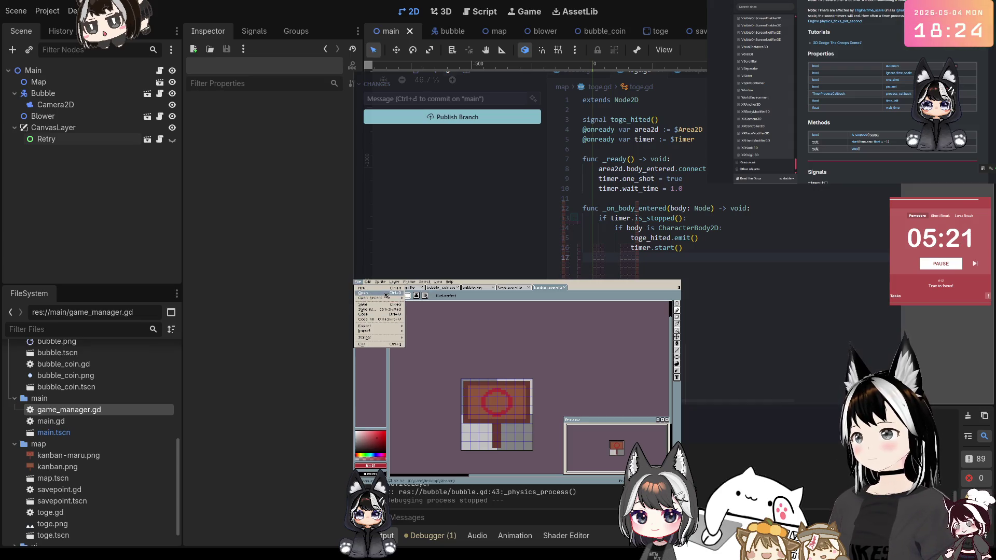
pyautogui.click(386, 295)
pyautogui.click(505, 430)
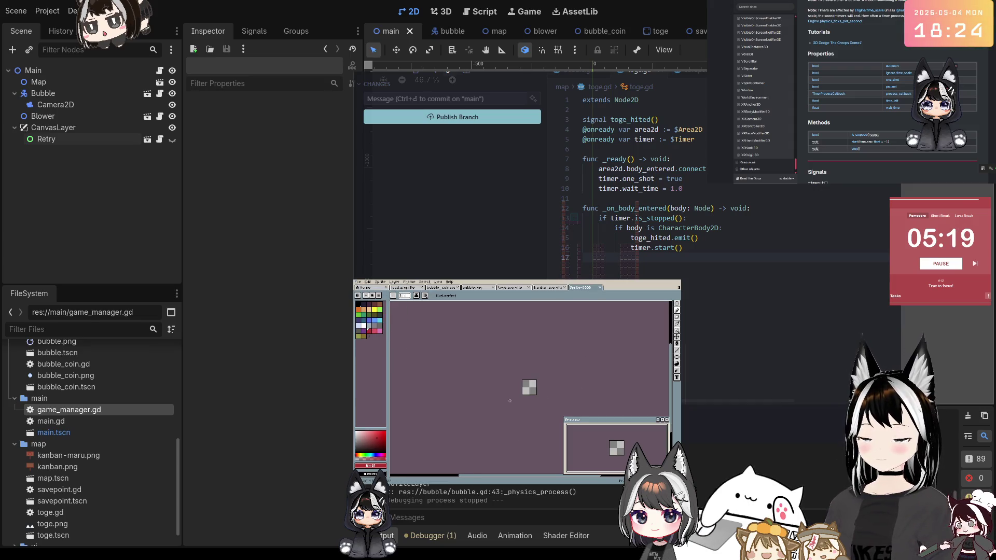
pyautogui.scroll(5, 510, 401)
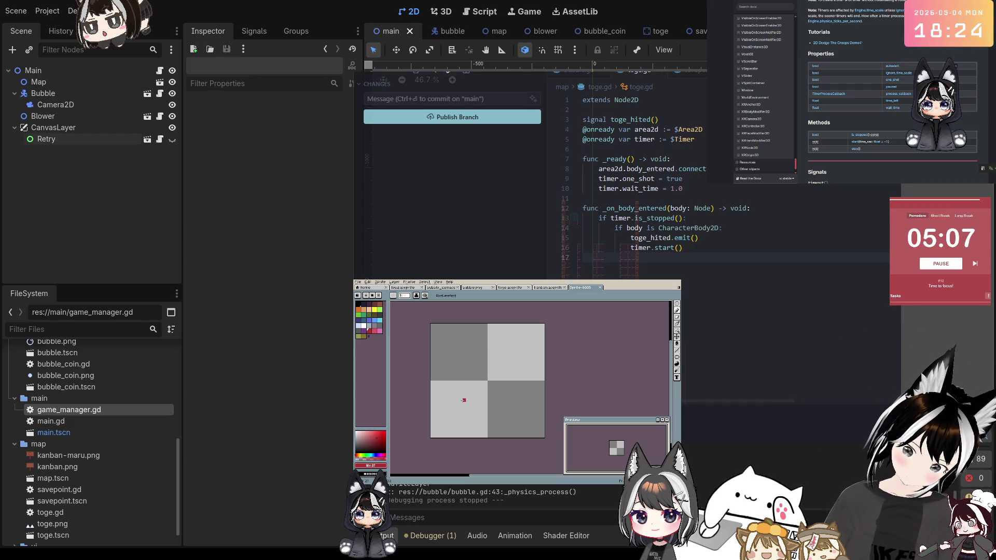
# - Draw red test strokes, undo the stray one, and pick a light palette colour
pyautogui.moveTo(438, 424); pyautogui.dragTo(535, 425)
pyautogui.moveTo(452, 423)
pyautogui.mouseDown()
pyautogui.moveTo(456, 367)
pyautogui.moveTo(518, 369)
pyautogui.mouseUp()
pyautogui.hotkey('ctrl', 'z')
pyautogui.hotkey('ctrl', 'z')
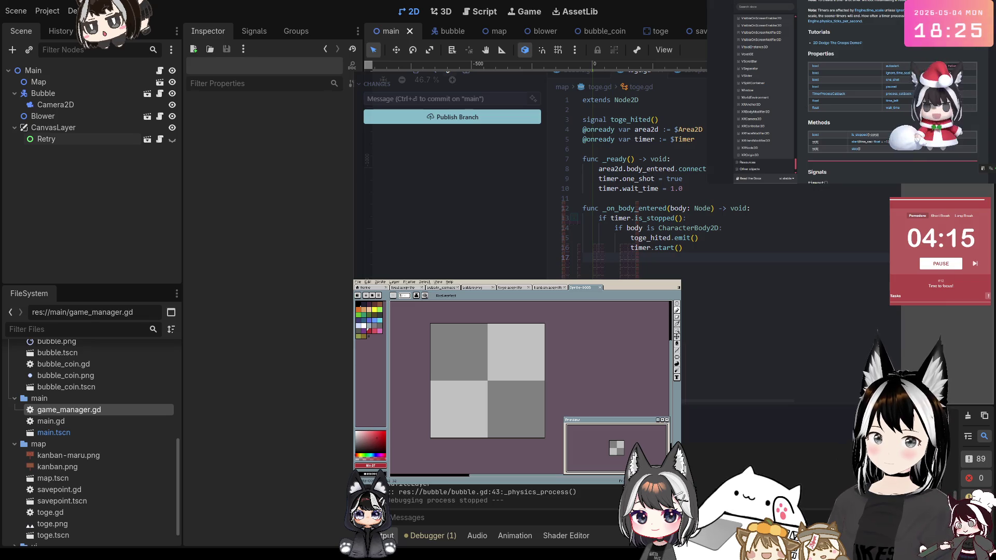
pyautogui.click(363, 326)
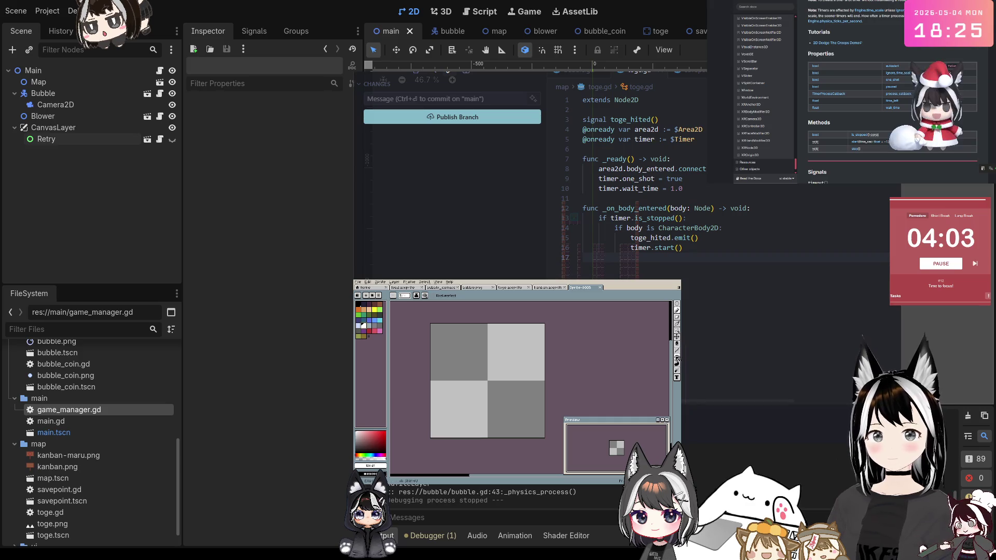
# - Draw two nested white rectangles just inside the canvas edges, undoing an extra inner one
pyautogui.click(657, 358)
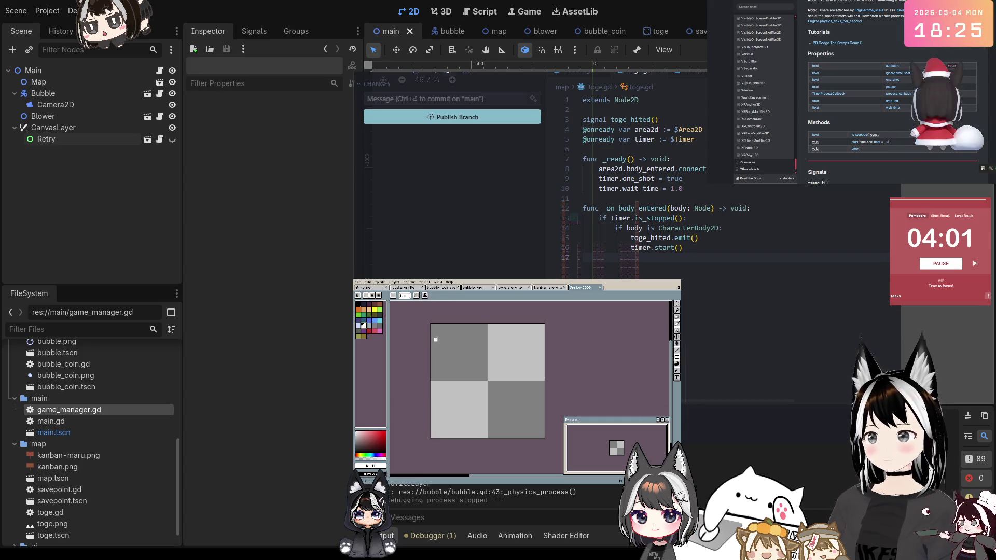
pyautogui.moveTo(440, 333)
pyautogui.mouseDown()
pyautogui.moveTo(473, 410)
pyautogui.moveTo(531, 425)
pyautogui.mouseUp()
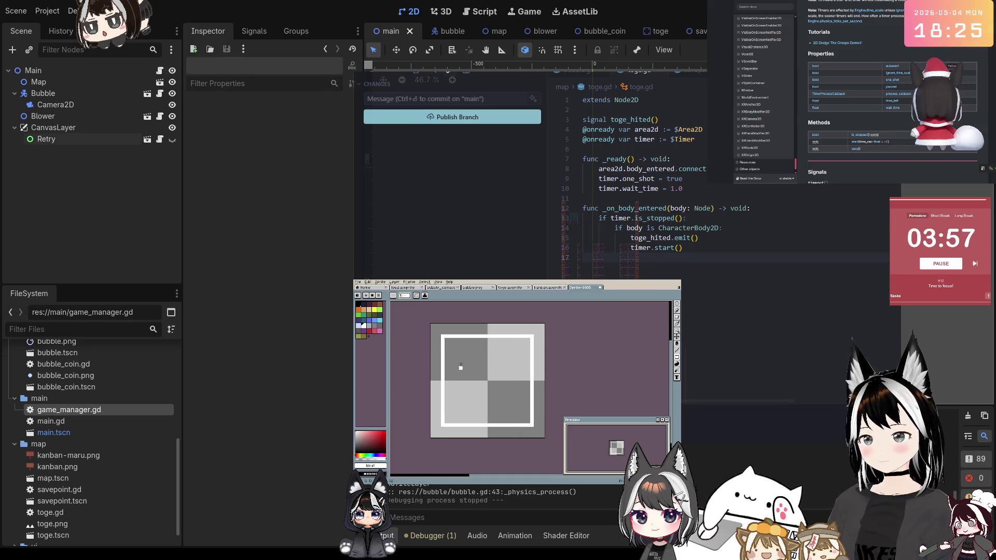
pyautogui.moveTo(444, 338); pyautogui.dragTo(529, 425)
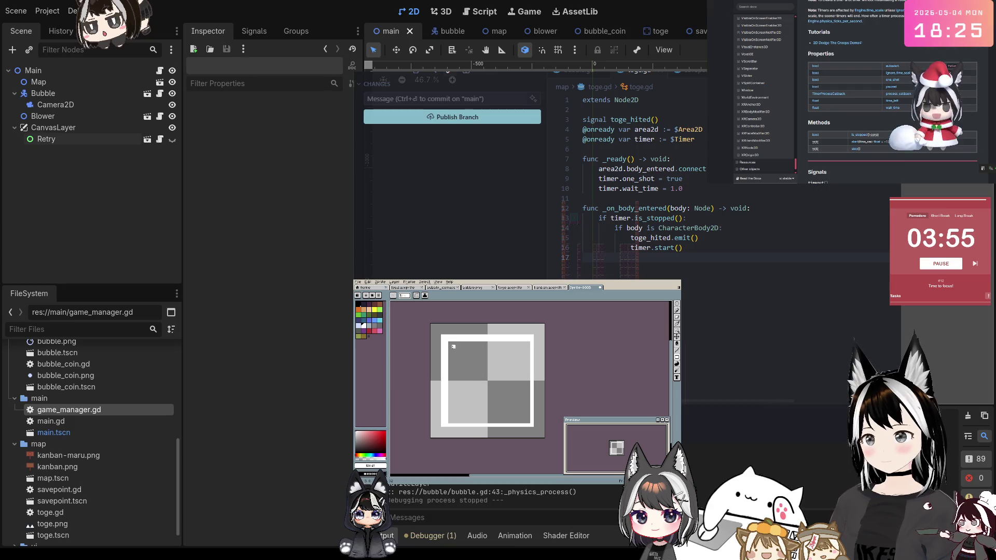
pyautogui.moveTo(453, 346)
pyautogui.mouseDown()
pyautogui.moveTo(527, 422)
pyautogui.moveTo(452, 344)
pyautogui.moveTo(543, 371)
pyautogui.mouseUp()
pyautogui.hotkey('ctrl', 'z')
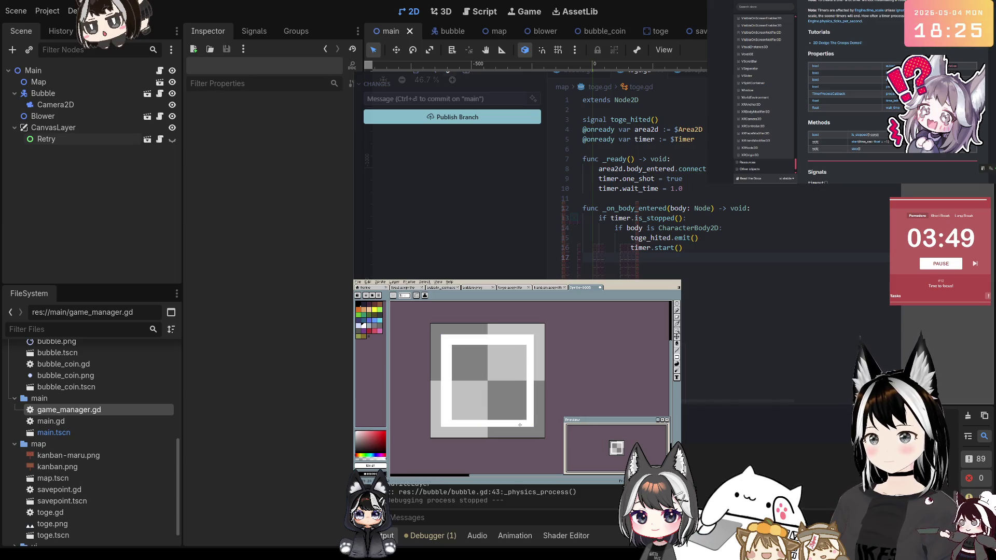
# - Set the grid width and height to 8 in Grid Settings
pyautogui.click(439, 282)
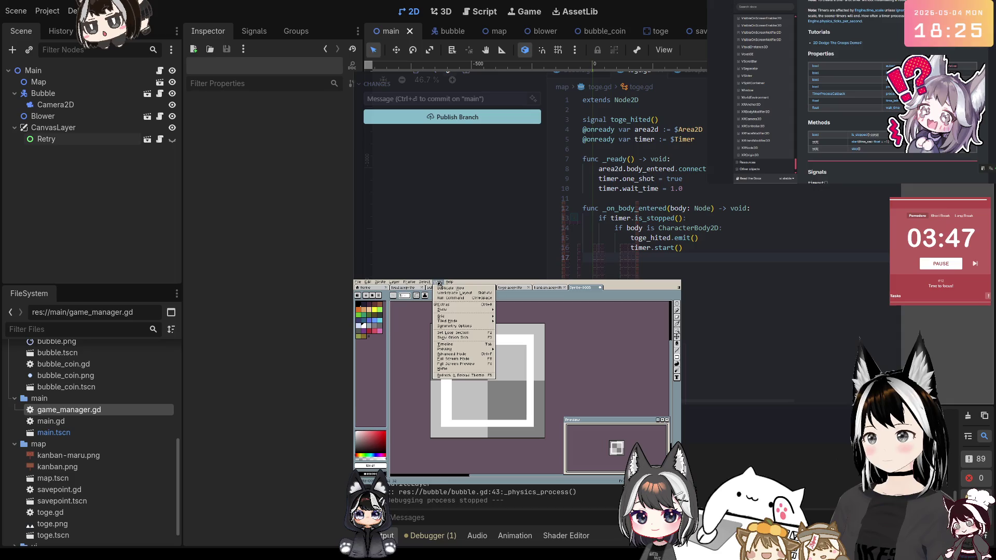
pyautogui.moveTo(464, 319)
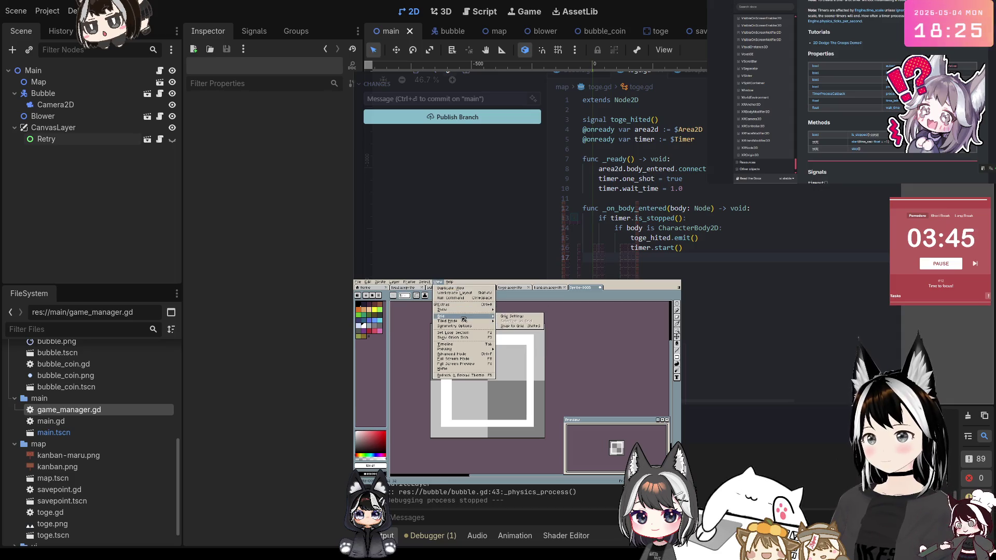
pyautogui.click(512, 316)
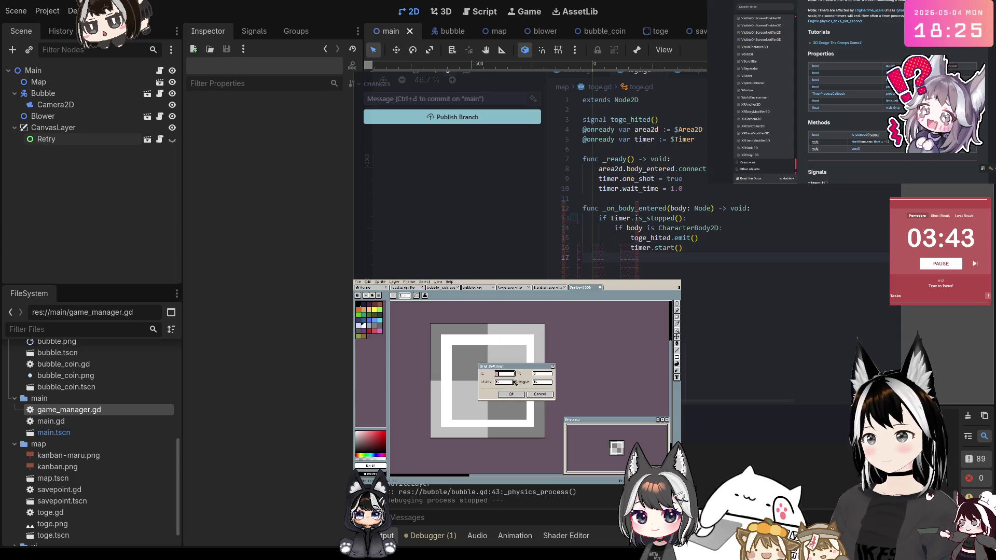
pyautogui.doubleClick(509, 383)
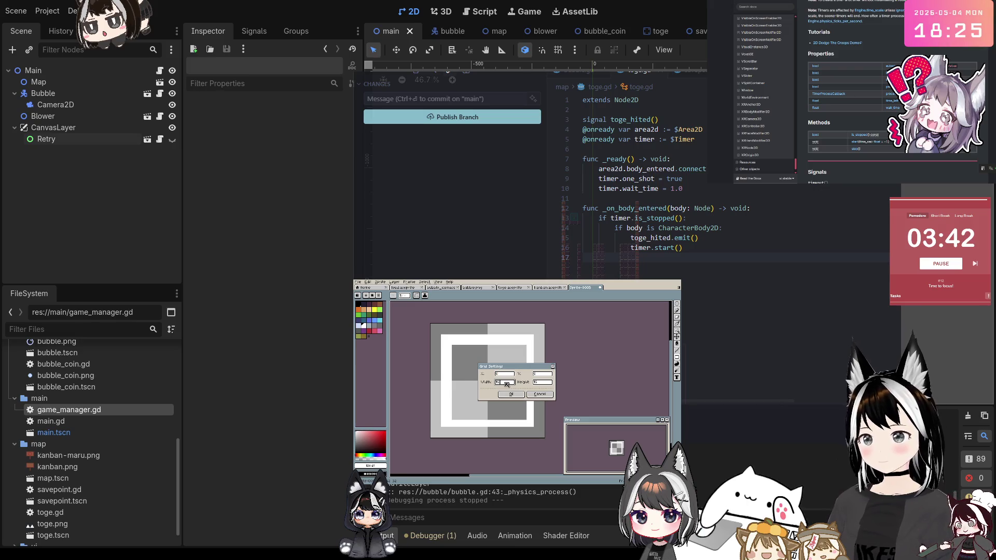
pyautogui.doubleClick(548, 384)
pyautogui.write('8')
pyautogui.click(511, 394)
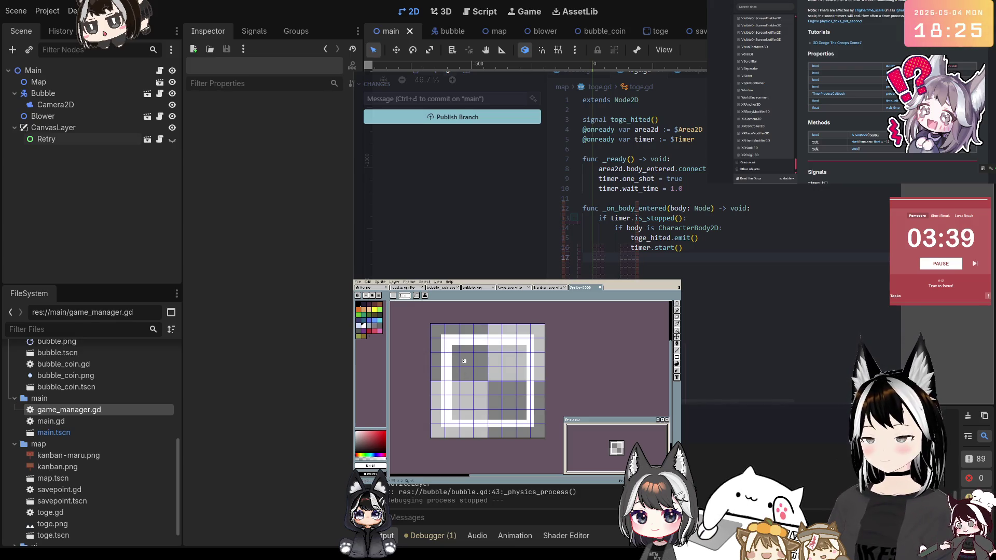
# - Clear the canvas, then make the grid finer with width 4 and height 4
pyautogui.press('v')
pyautogui.press('Delete')
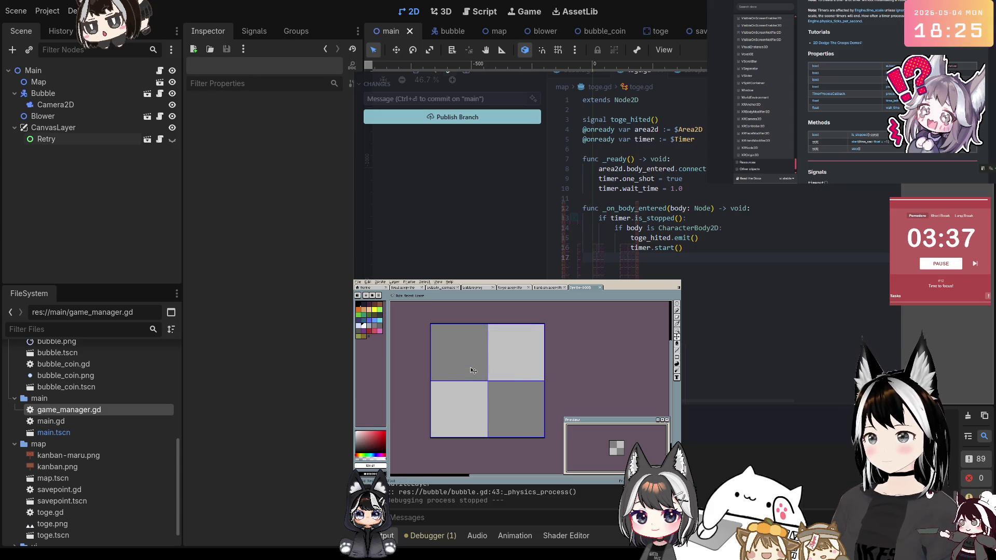
pyautogui.click(438, 281)
pyautogui.moveTo(460, 317)
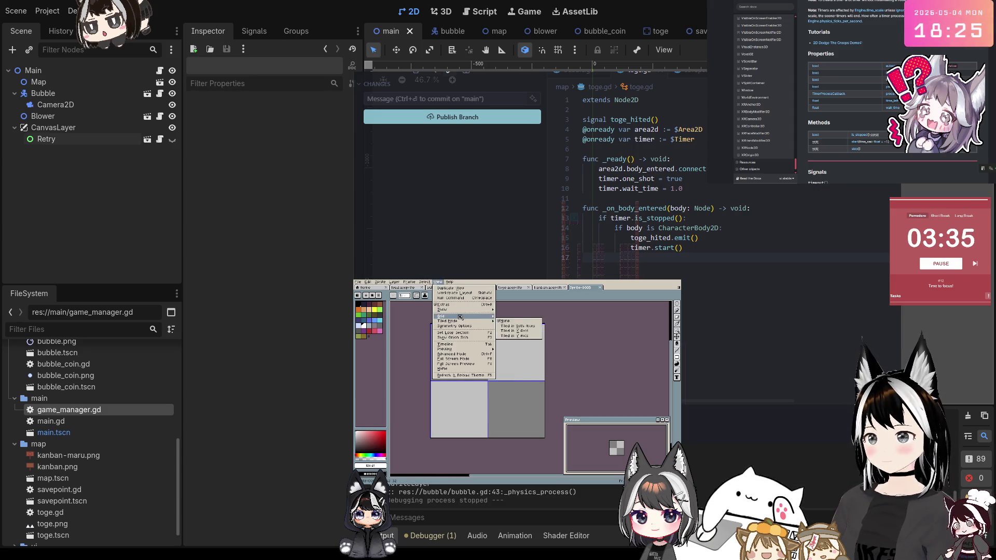
pyautogui.click(514, 337)
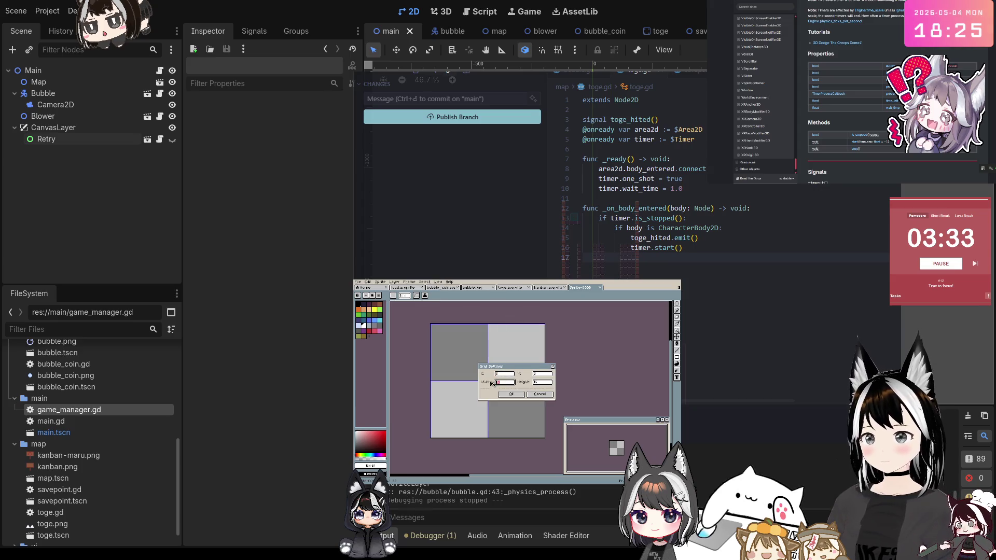
pyautogui.write('4')
pyautogui.press('Tab')
pyautogui.write('4')
pyautogui.click(510, 394)
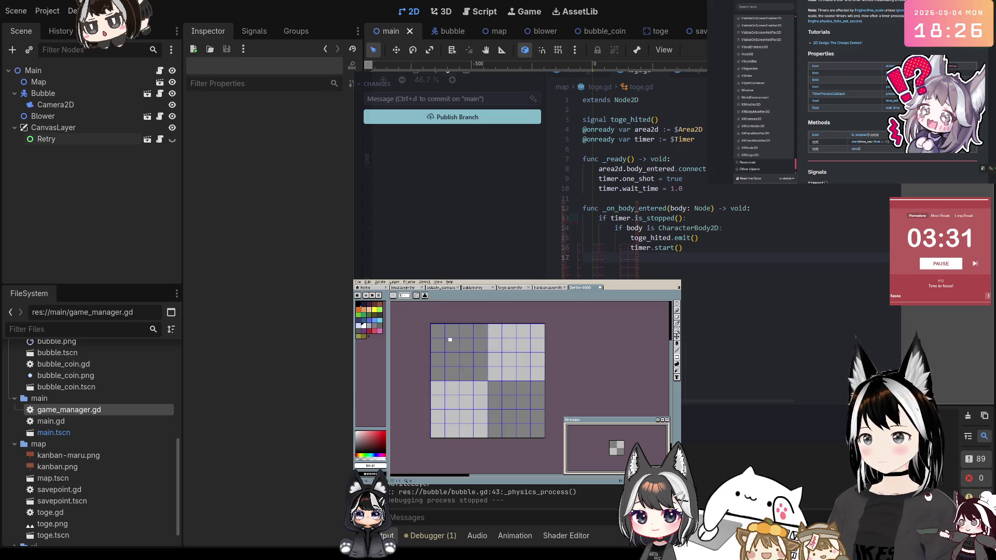
# - Drag a white rectangle outline on the sprite and fill in its bottom edge with white
pyautogui.moveTo(450, 340)
pyautogui.mouseDown()
pyautogui.moveTo(538, 421)
pyautogui.moveTo(467, 363)
pyautogui.moveTo(526, 420)
pyautogui.mouseUp()
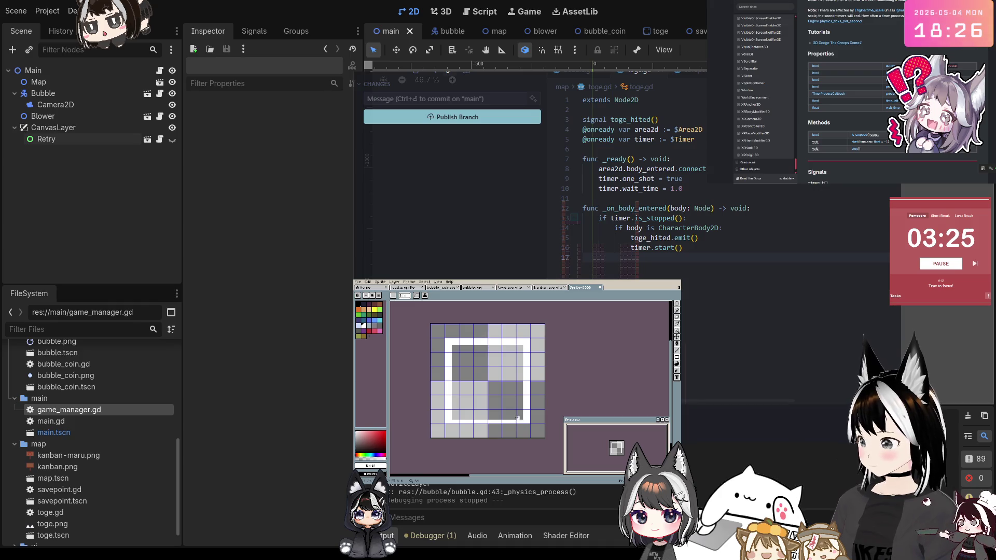
pyautogui.moveTo(520, 418); pyautogui.dragTo(454, 417)
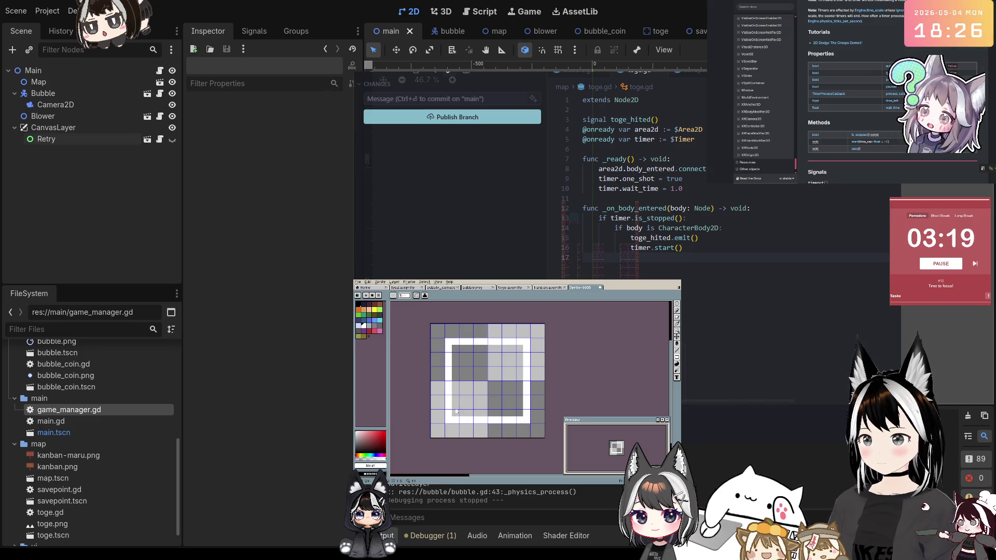
pyautogui.moveTo(456, 411)
pyautogui.mouseDown()
pyautogui.moveTo(523, 364)
pyautogui.moveTo(521, 353)
pyautogui.moveTo(463, 417)
pyautogui.mouseUp()
pyautogui.scroll(-3, 560, 384)
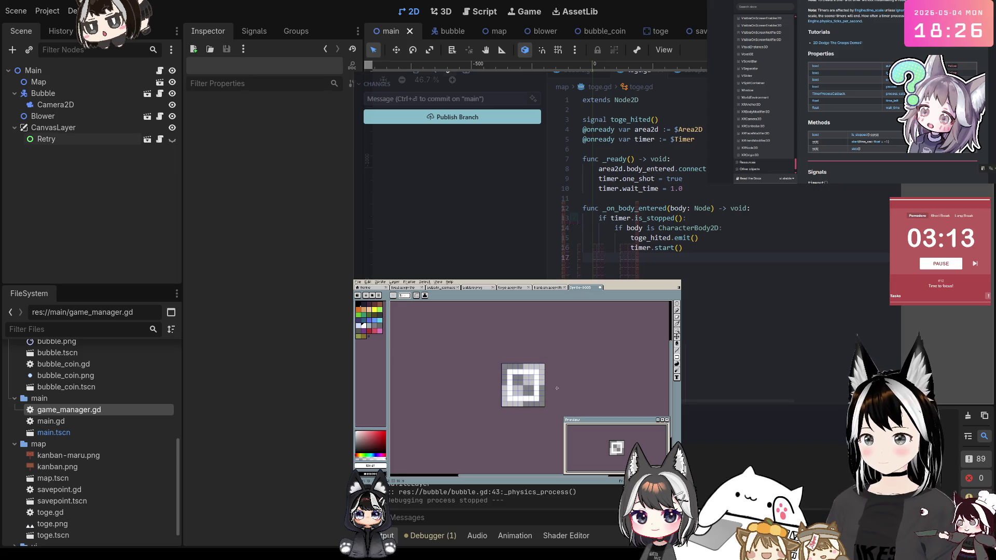
pyautogui.scroll(2, 556, 388)
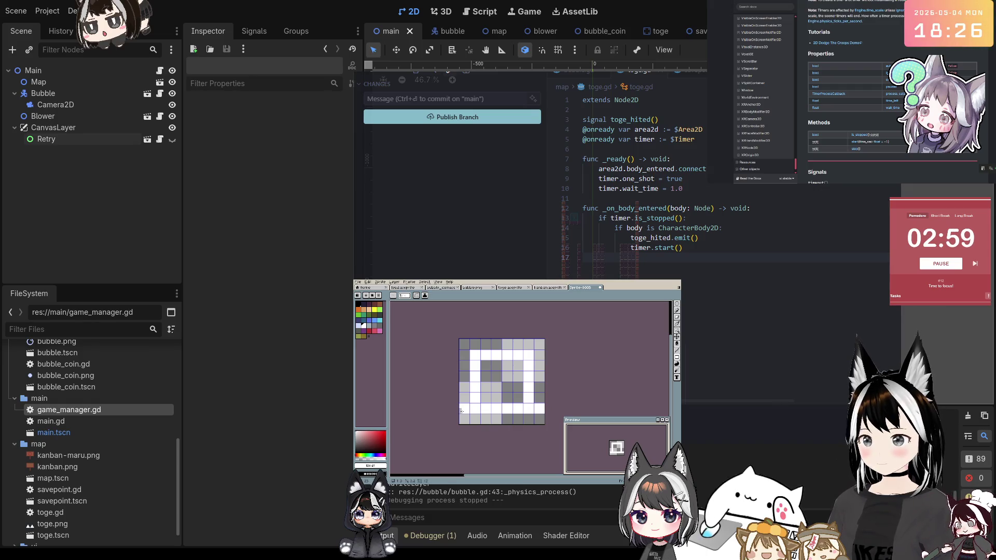
pyautogui.scroll(3, 529, 390)
pyautogui.scroll(-3, 555, 389)
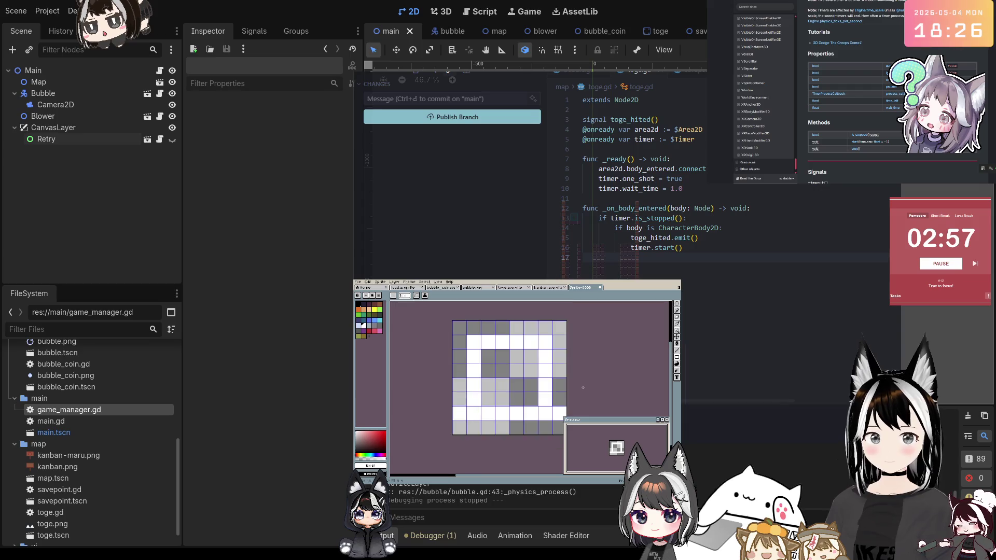
pyautogui.scroll(1, 584, 387)
pyautogui.scroll(-1, 583, 387)
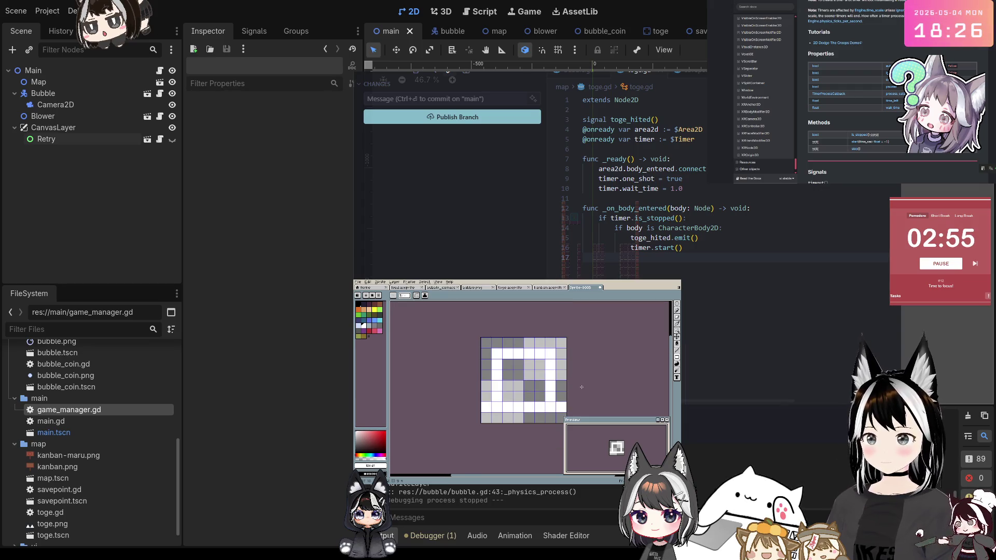
pyautogui.scroll(1, 581, 387)
pyautogui.scroll(-1, 565, 384)
pyautogui.scroll(1, 543, 378)
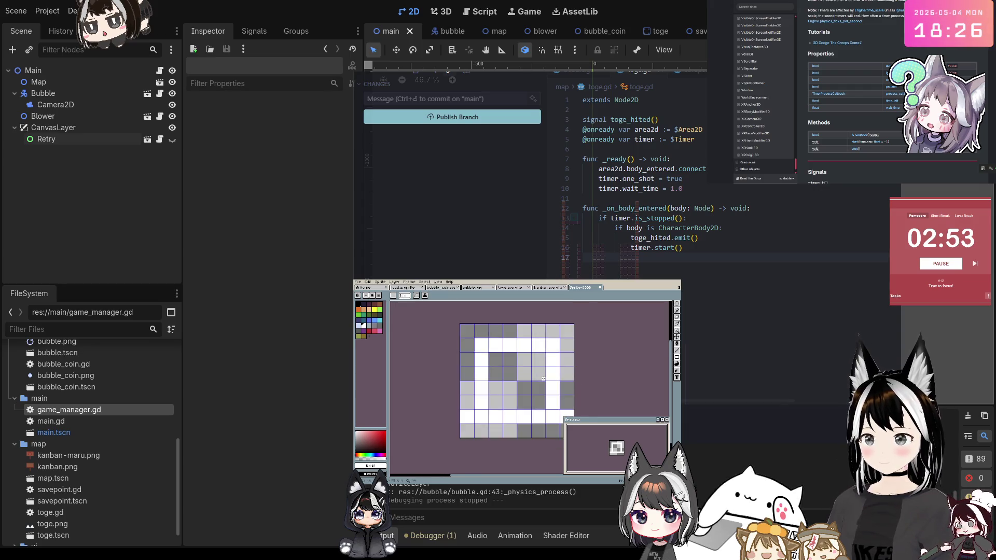
pyautogui.scroll(1, 544, 378)
pyautogui.scroll(-1, 548, 379)
pyautogui.scroll(1, 548, 378)
pyautogui.scroll(-1, 548, 379)
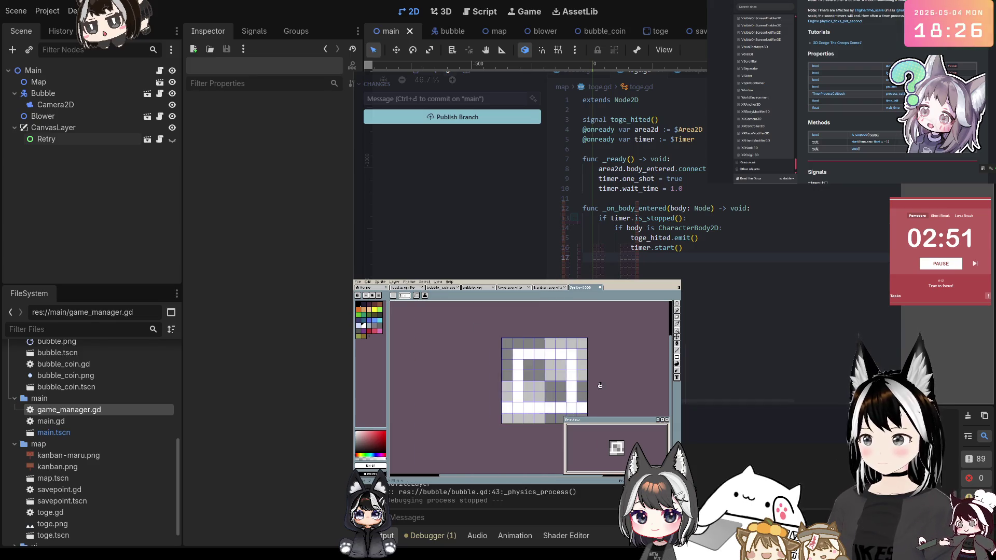
pyautogui.scroll(-1, 560, 390)
pyautogui.scroll(1, 573, 388)
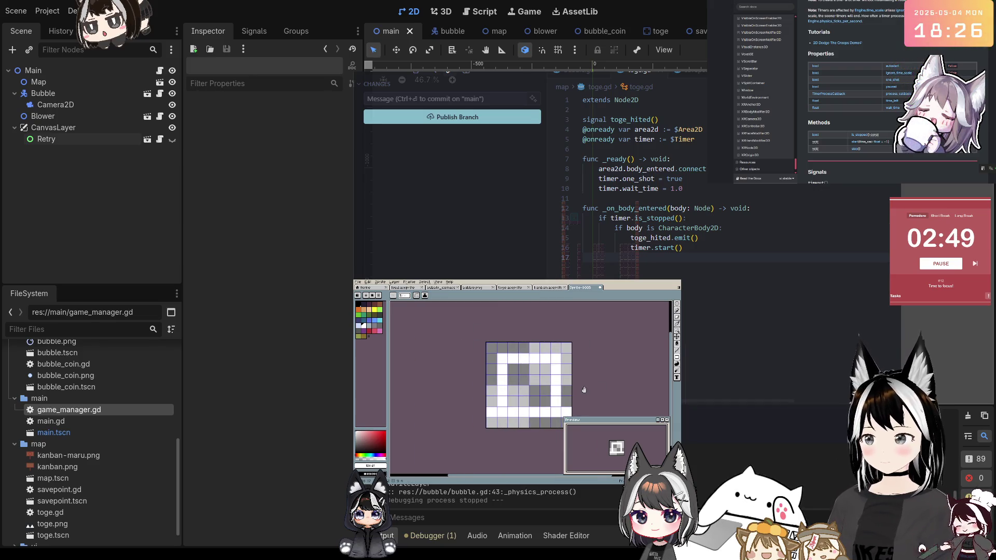
pyautogui.scroll(-1, 574, 388)
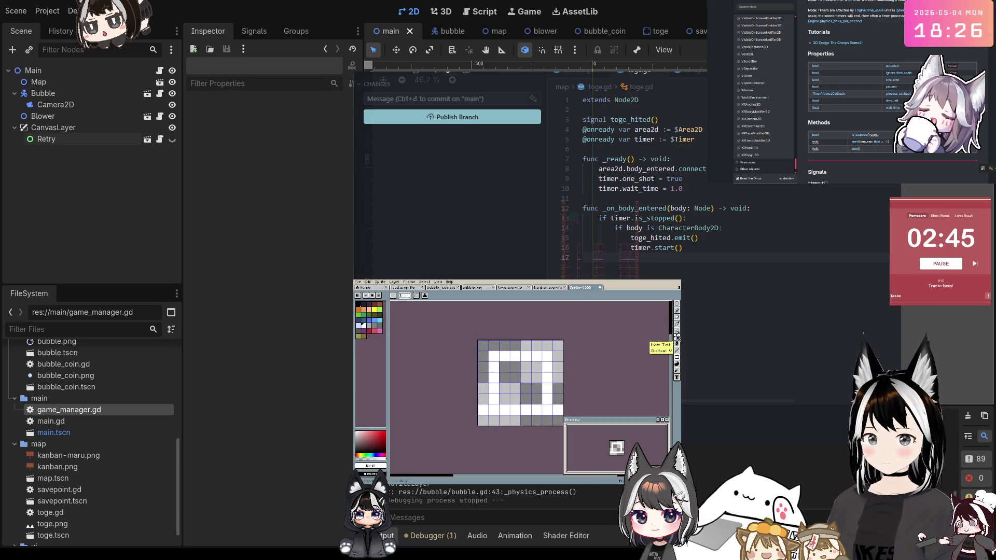
# - Select the bottom row and fill it dark navy with the Paint Bucket
pyautogui.click(362, 306)
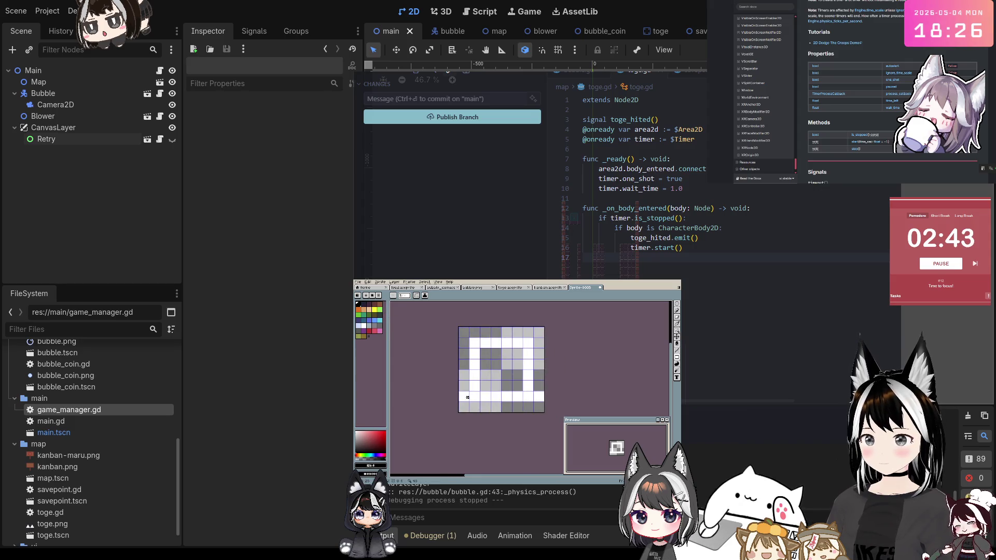
pyautogui.moveTo(460, 393); pyautogui.dragTo(543, 401)
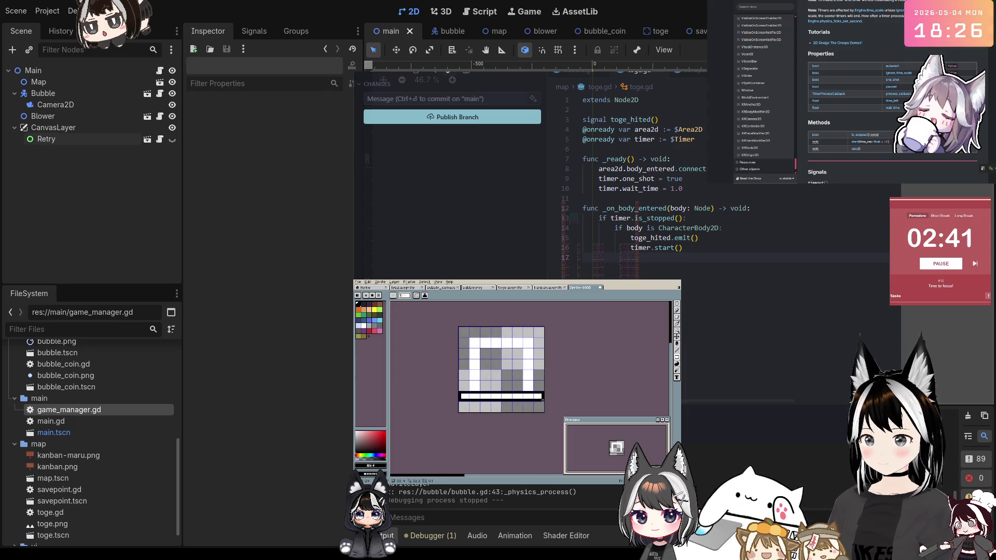
pyautogui.click(677, 343)
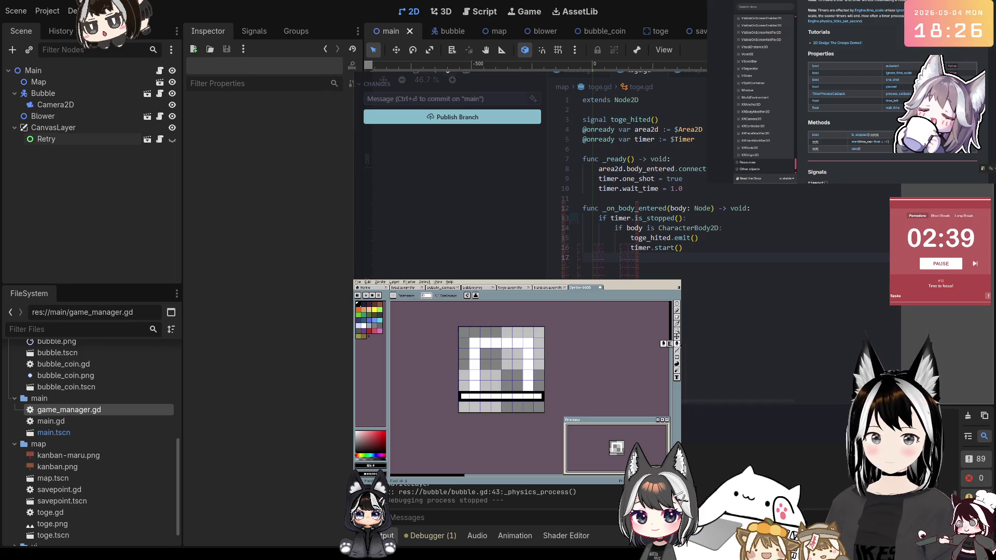
pyautogui.click(365, 306)
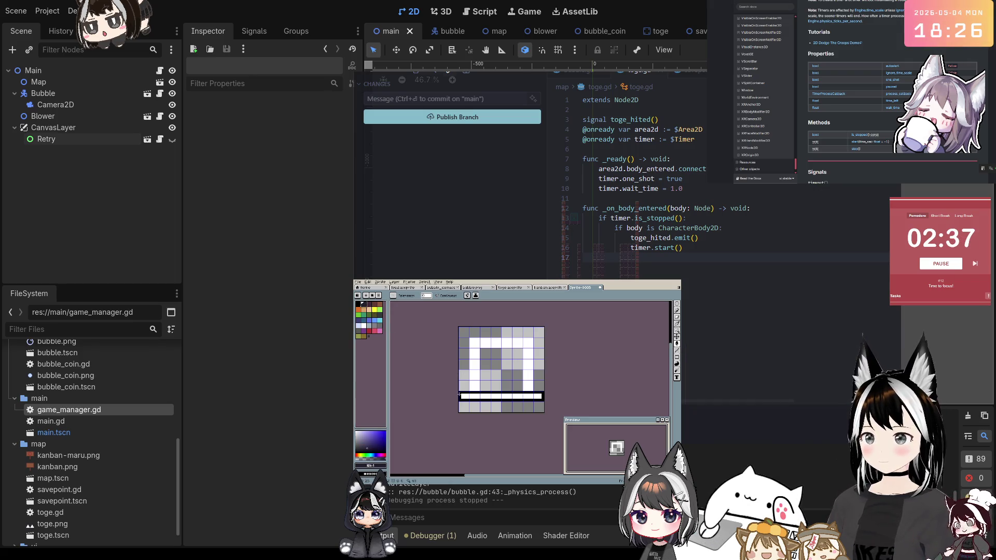
pyautogui.click(483, 396)
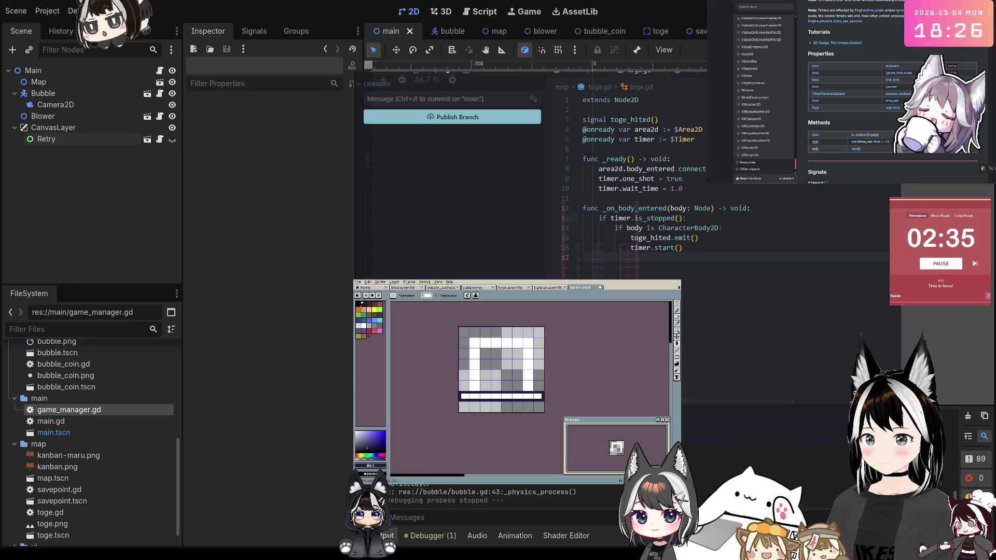
pyautogui.click(541, 395)
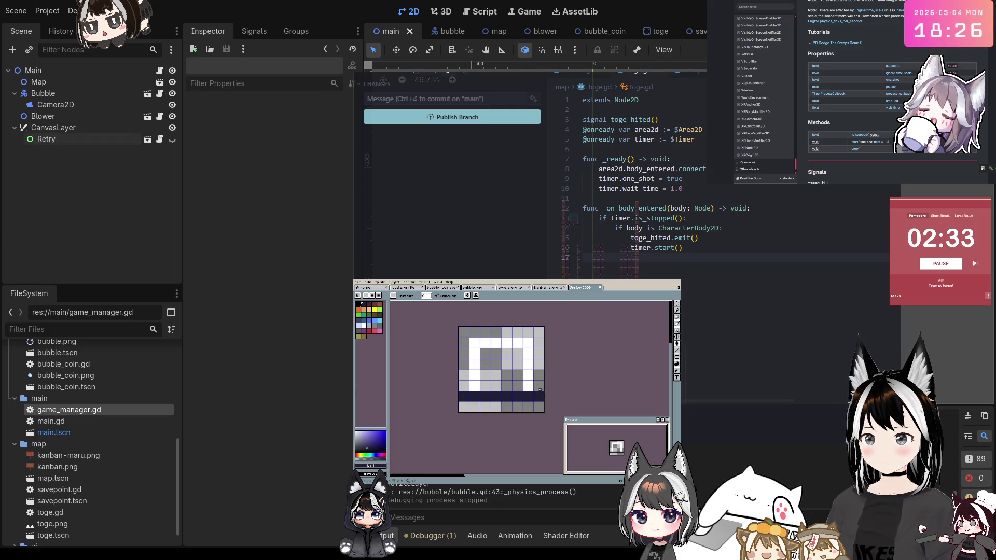
pyautogui.scroll(3, 540, 390)
pyautogui.scroll(-3, 518, 379)
pyautogui.scroll(1, 493, 367)
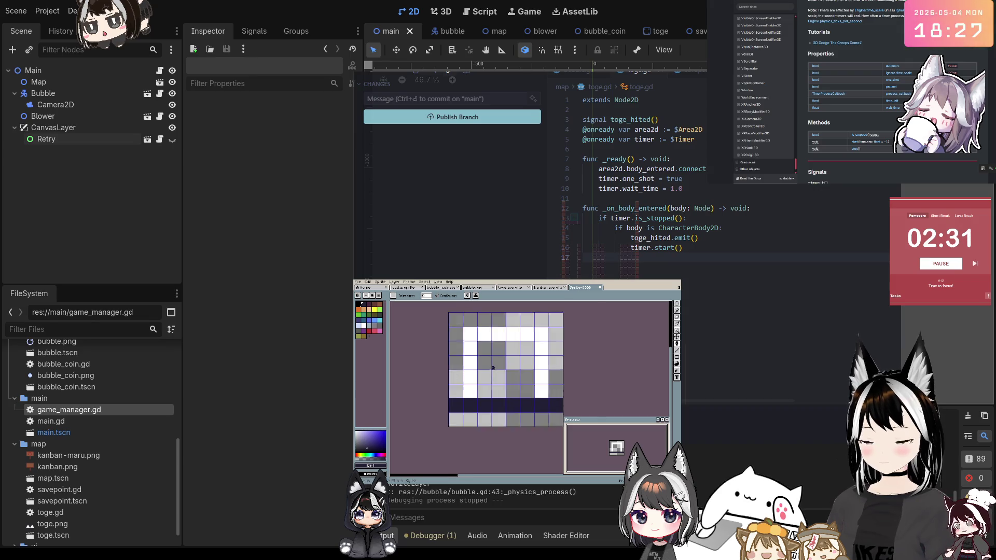
# - Fill the ring around the centre navy and the tile's centre solid white
pyautogui.click(462, 346)
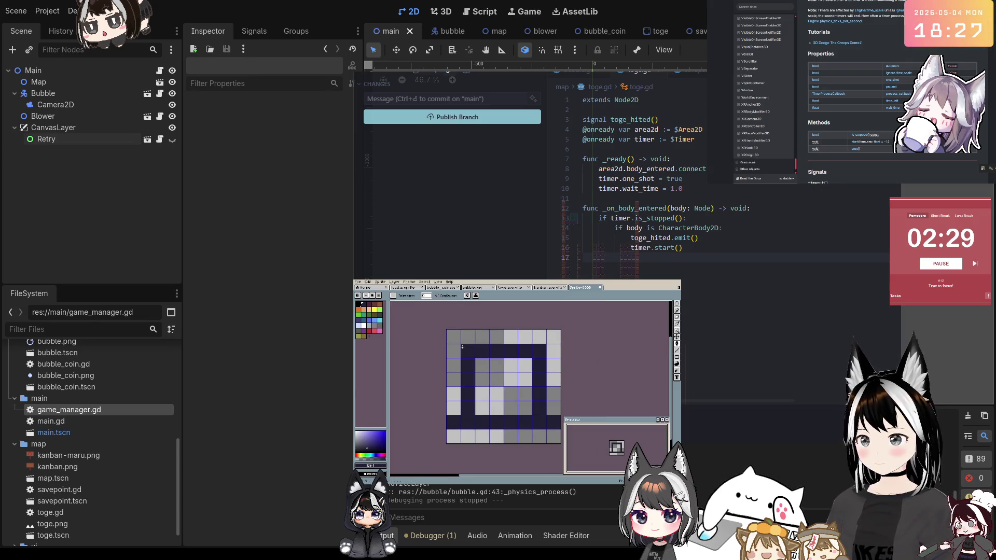
pyautogui.scroll(-2, 493, 368)
pyautogui.scroll(2, 514, 381)
pyautogui.scroll(-1, 533, 396)
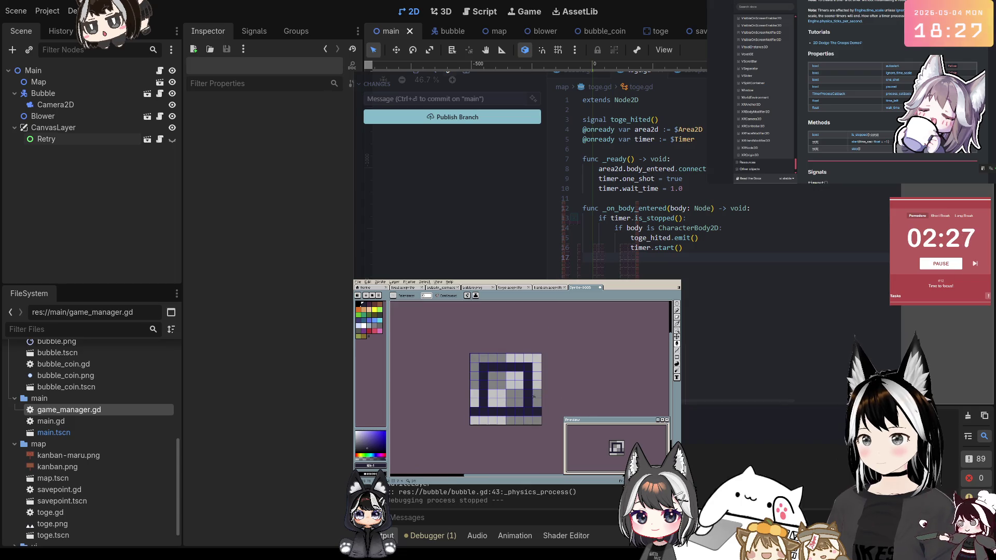
pyautogui.click(364, 325)
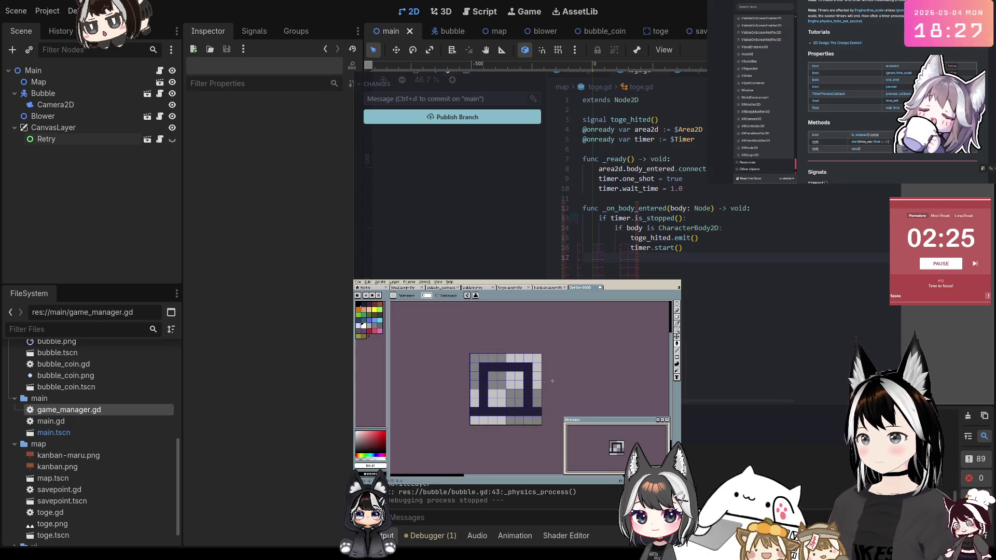
pyautogui.click(506, 389)
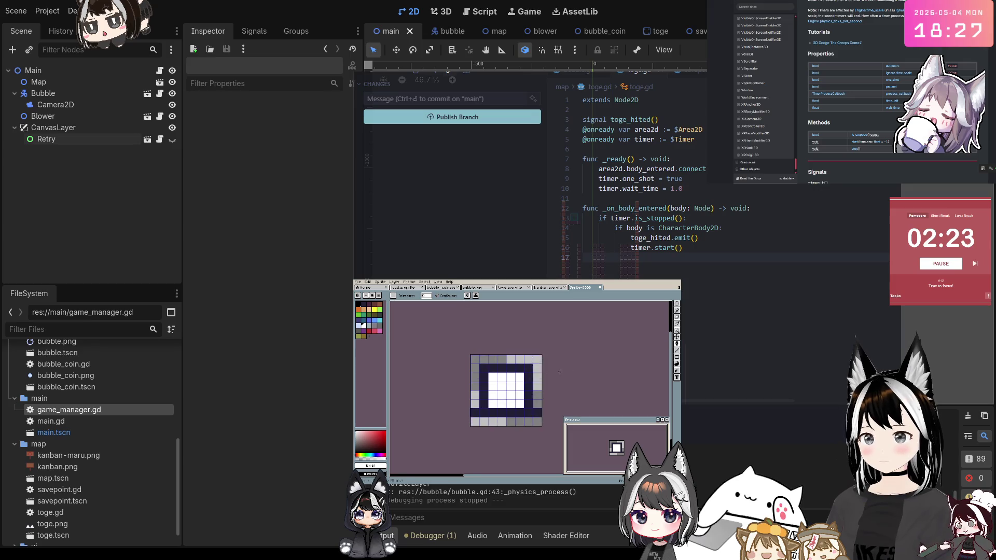
# - Recolour the dark border ring and bottom band with the Paint Bucket
pyautogui.moveTo(560, 372); pyautogui.dragTo(546, 382)
pyautogui.press('v')
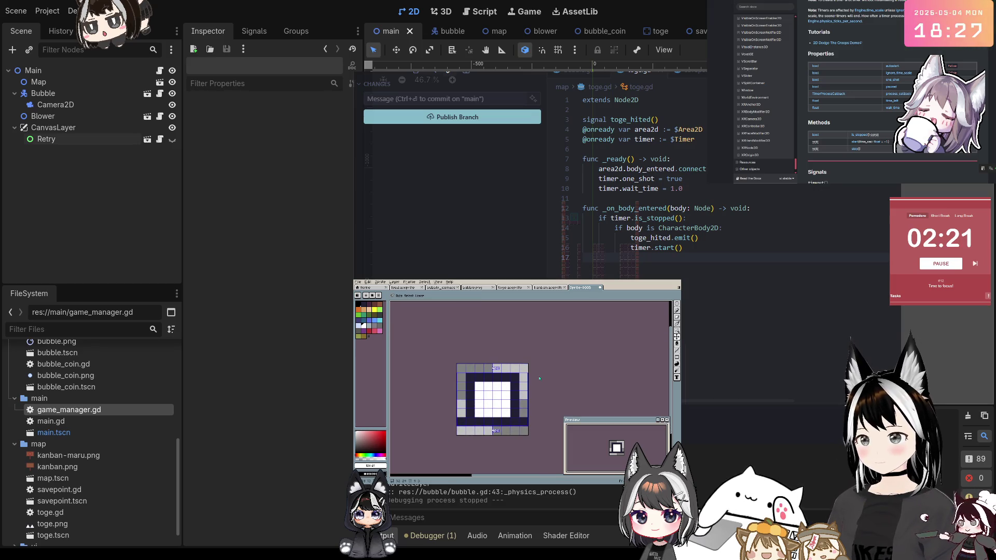
pyautogui.press('g')
pyautogui.scroll(3, 539, 379)
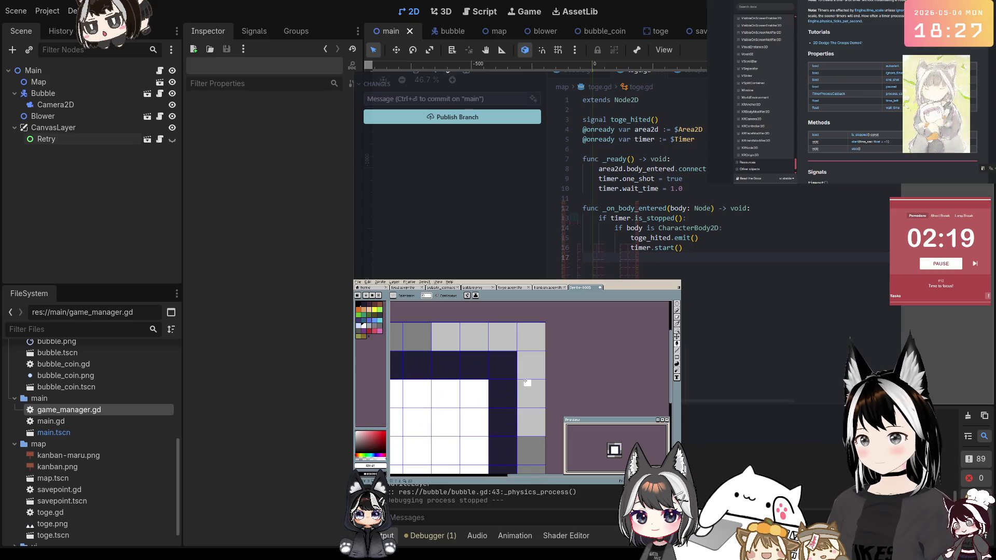
pyautogui.scroll(-3, 526, 382)
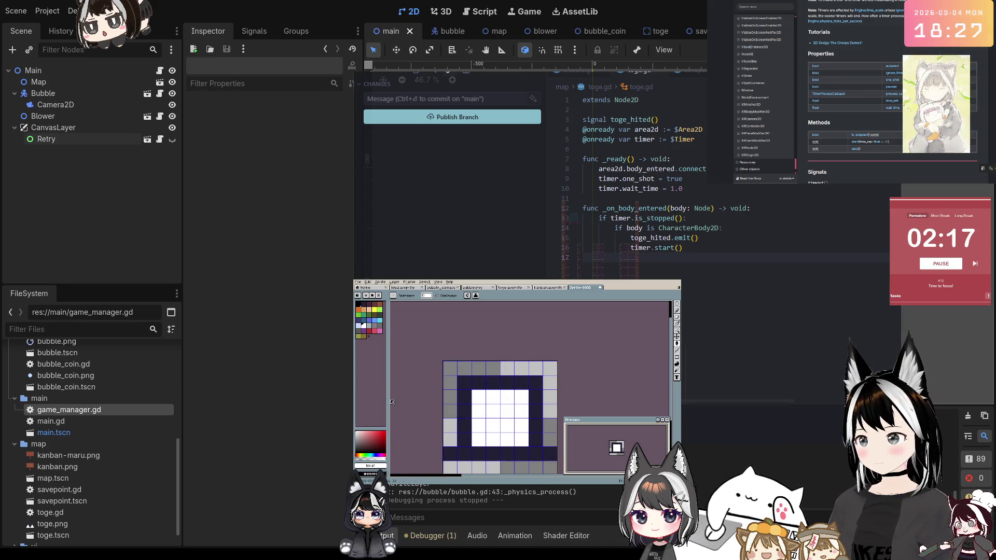
pyautogui.click(459, 384)
pyautogui.press('v')
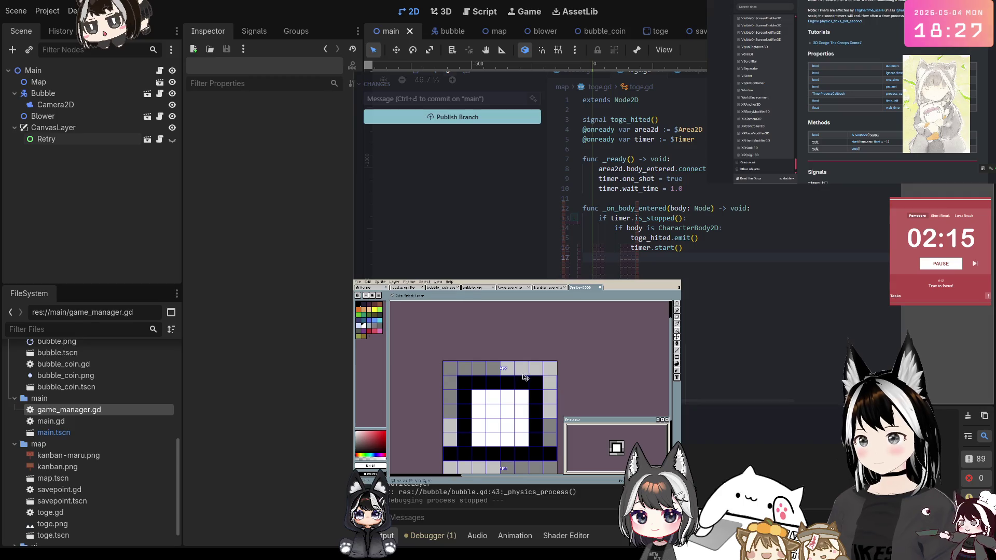